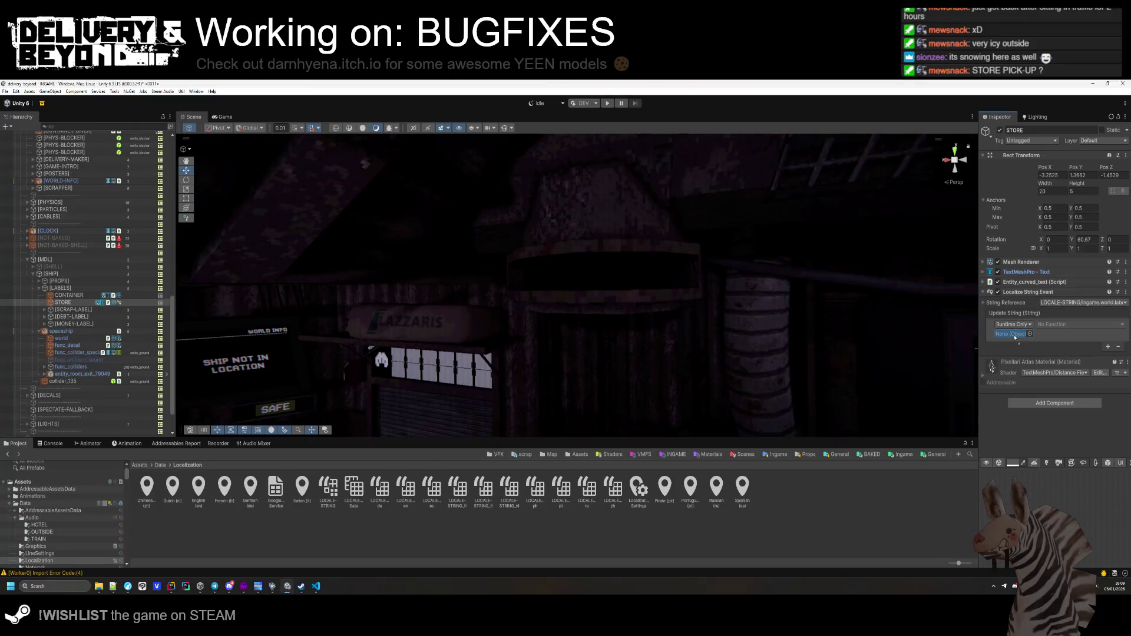
Set the STORE label's Localize String Event function to TextMeshPro.SetText.
mouse_move(1059, 344)
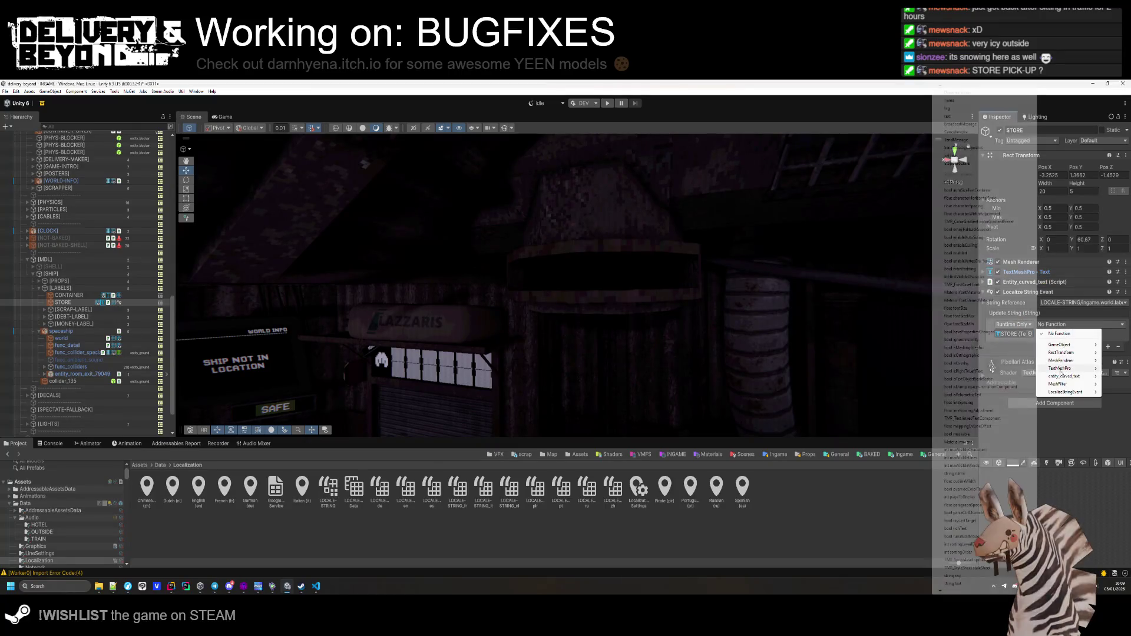
mouse_move(1060, 369)
click(1002, 156)
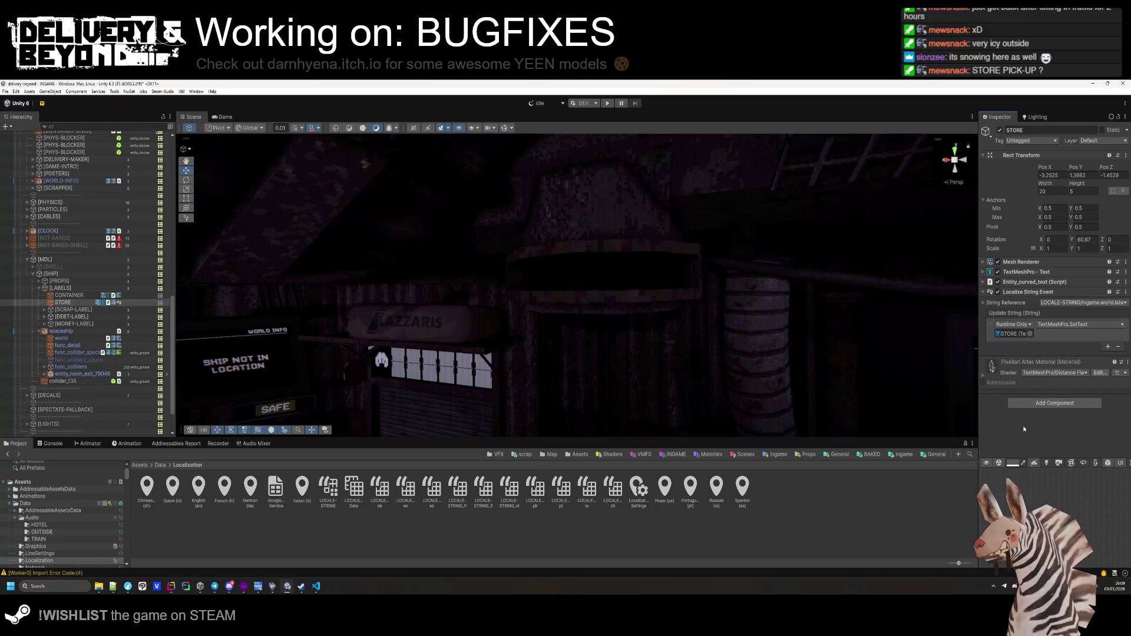
Add a Localize String Event to the CONTAINER label, linked to the container string entry.
click(80, 295)
click(1028, 334)
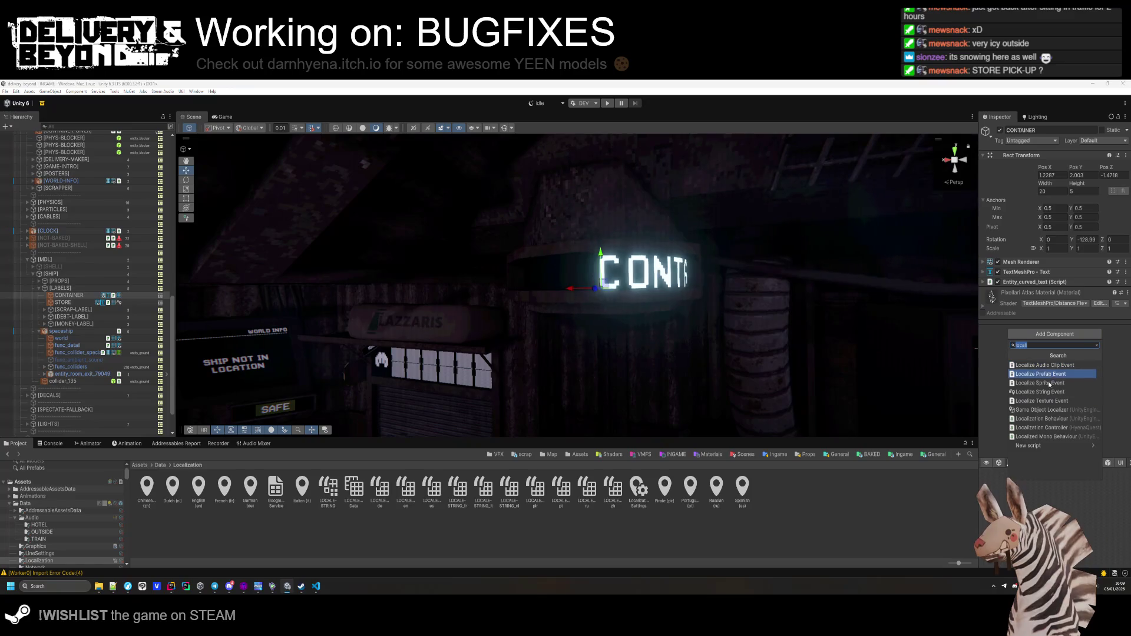
key(Return)
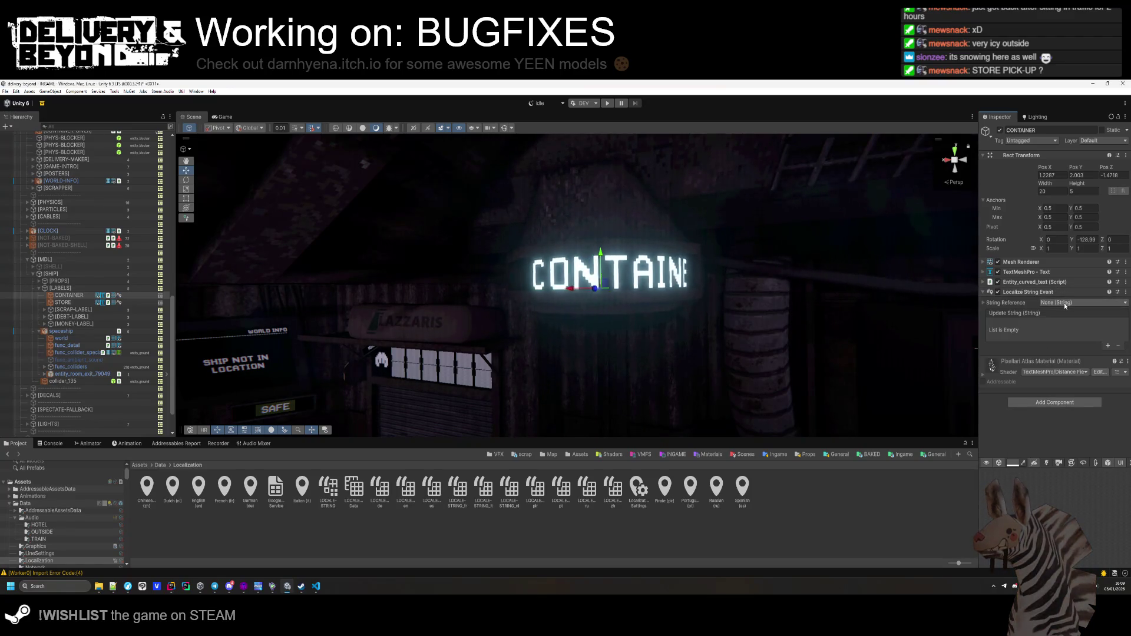
click(1064, 302)
text(container)
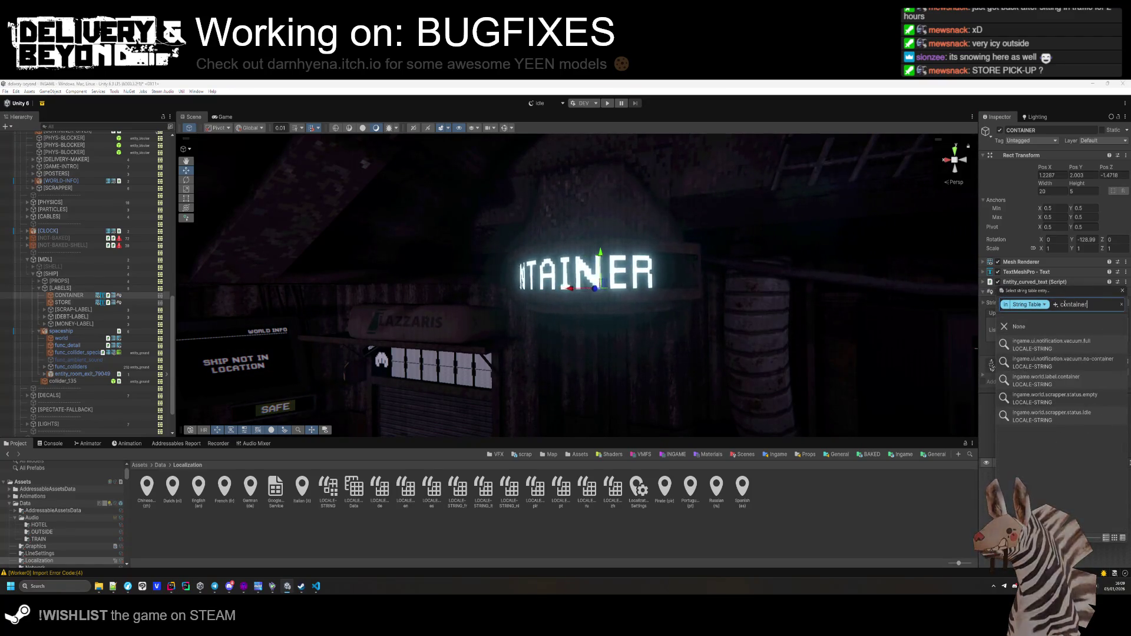
click(1055, 381)
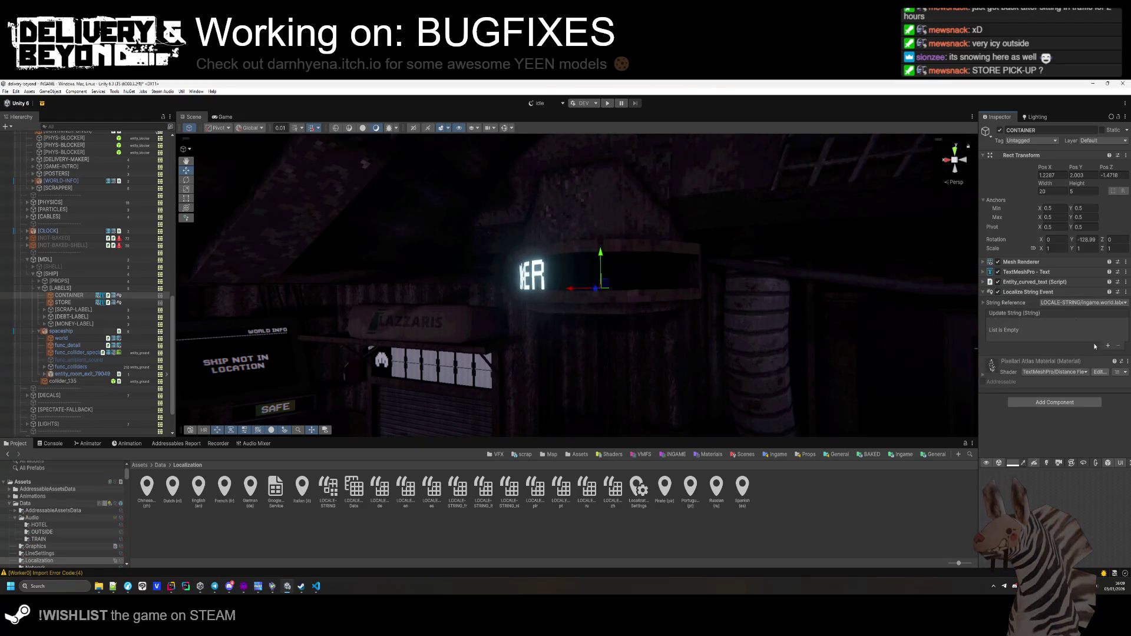
Make the CONTAINER text the event's target, calling TextMeshPro.SetText.
drag(1034, 273, 1012, 334)
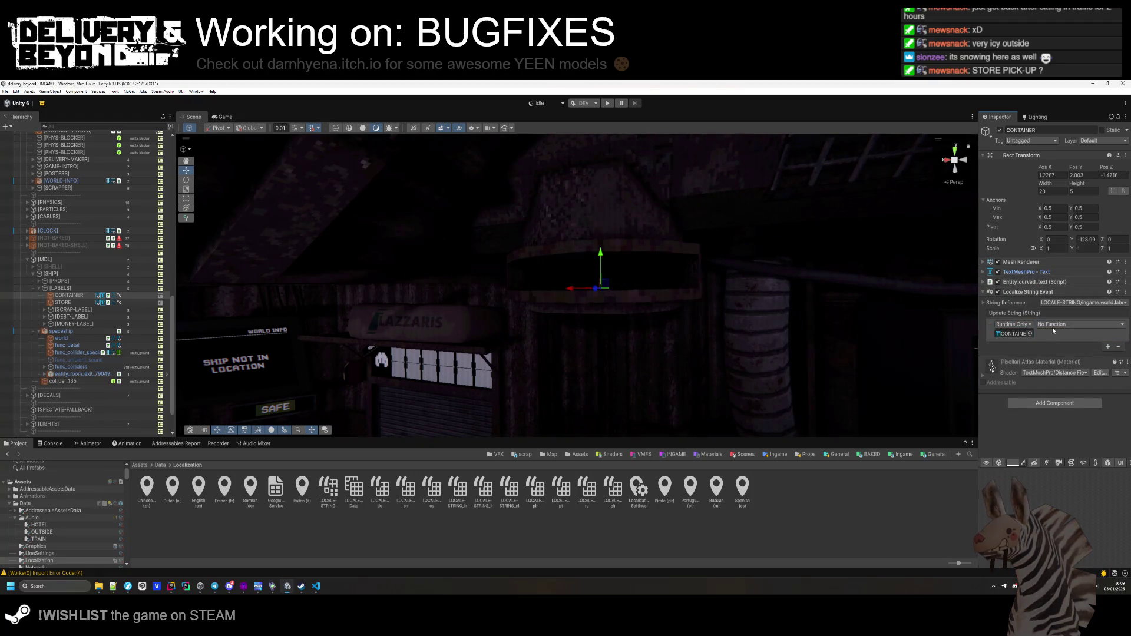
click(1078, 324)
mouse_move(1058, 368)
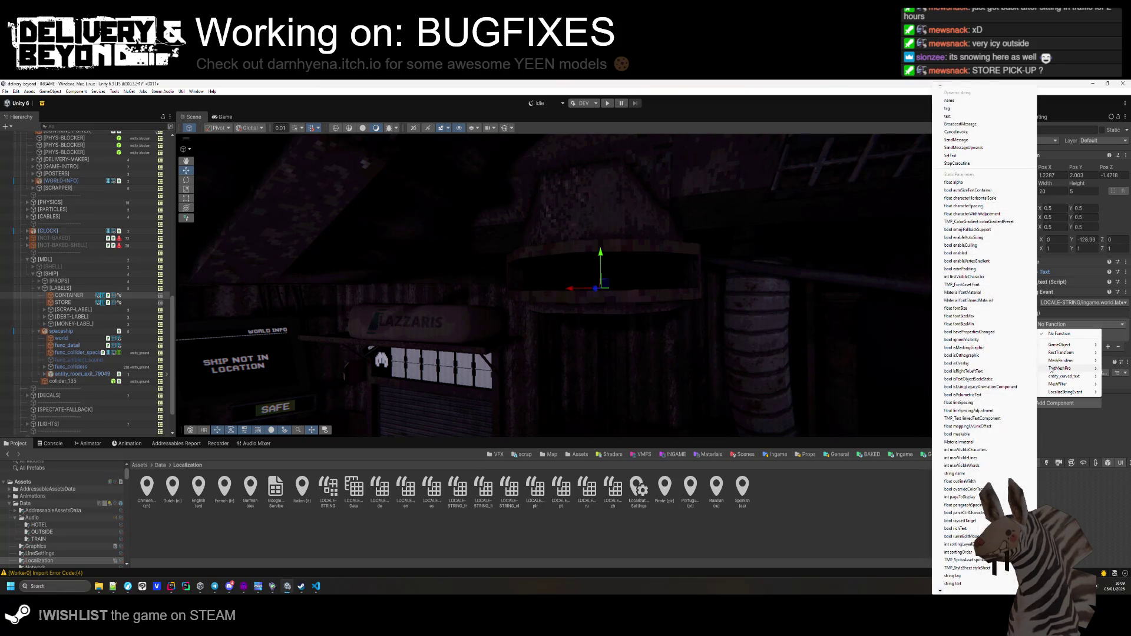
click(957, 156)
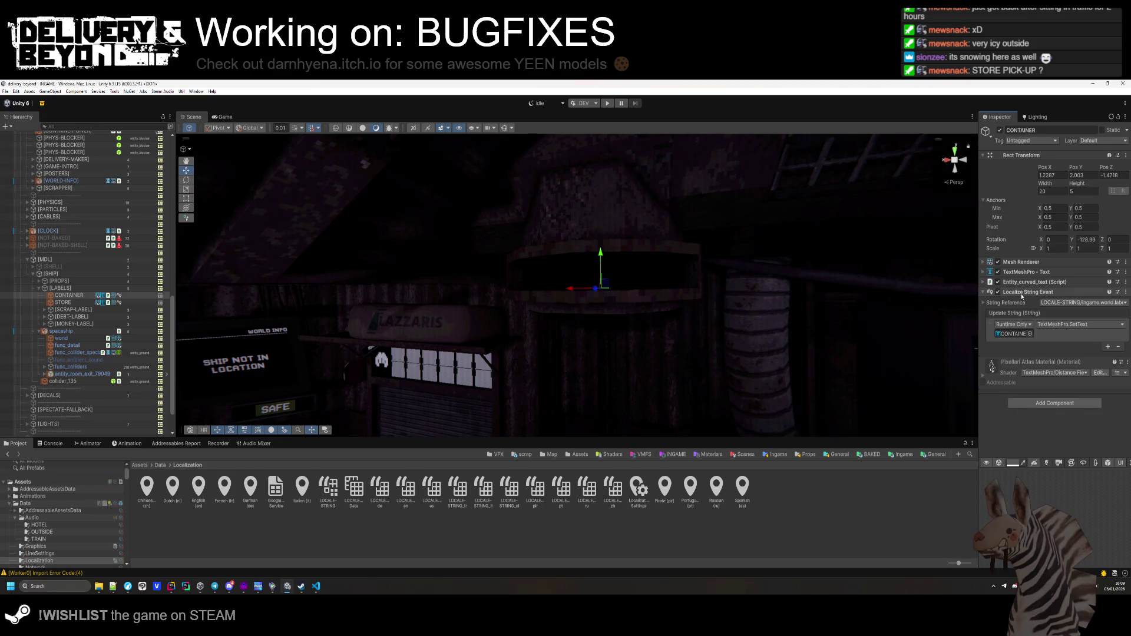
drag(648, 330, 549, 333)
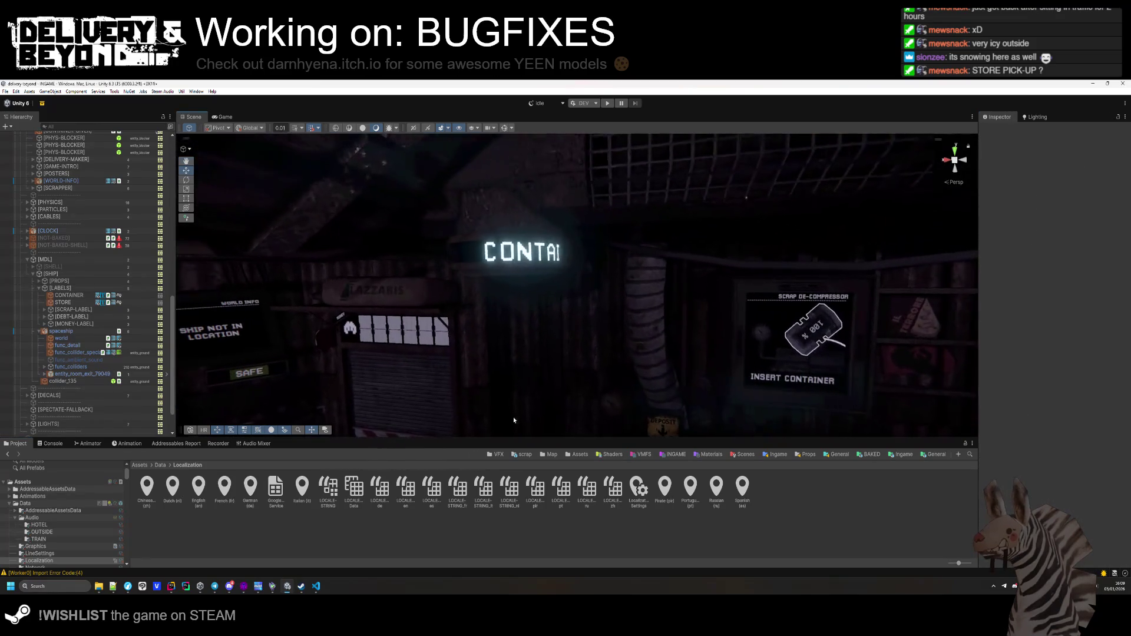
Open the LOCALE-STRING table in Localization Tables and move the window higher.
double_click(328, 488)
drag(634, 262, 619, 188)
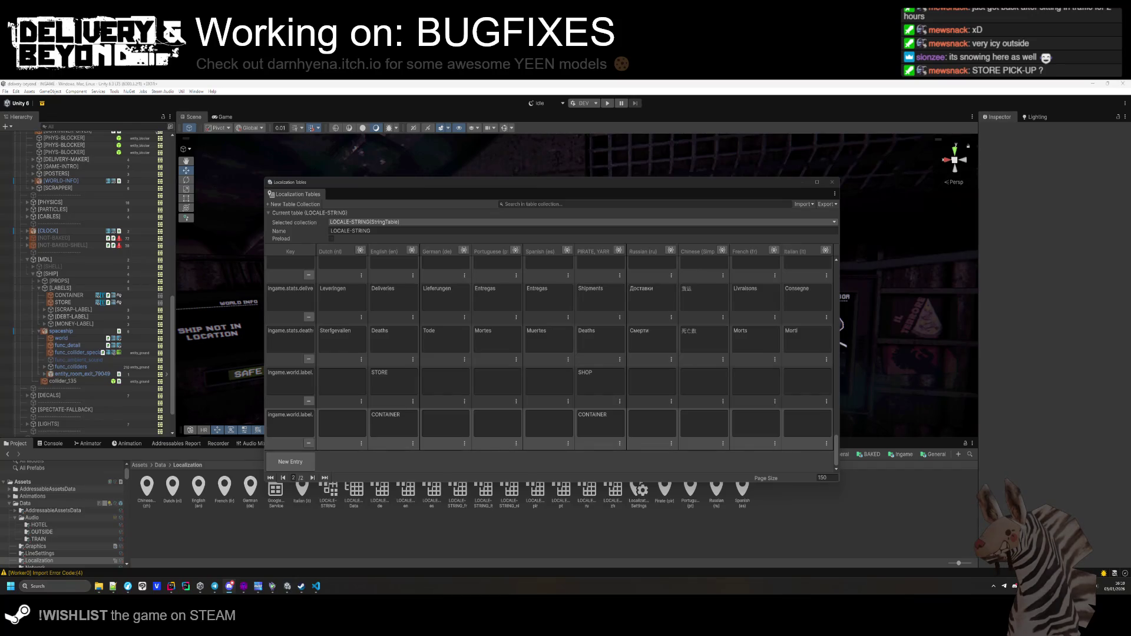
Enter Dutch WINKEL in the STORE row, removing the misplaced WINKEL from the container row.
mouse_move(128, 586)
click(345, 430)
text(WINKEL)
key(Return)
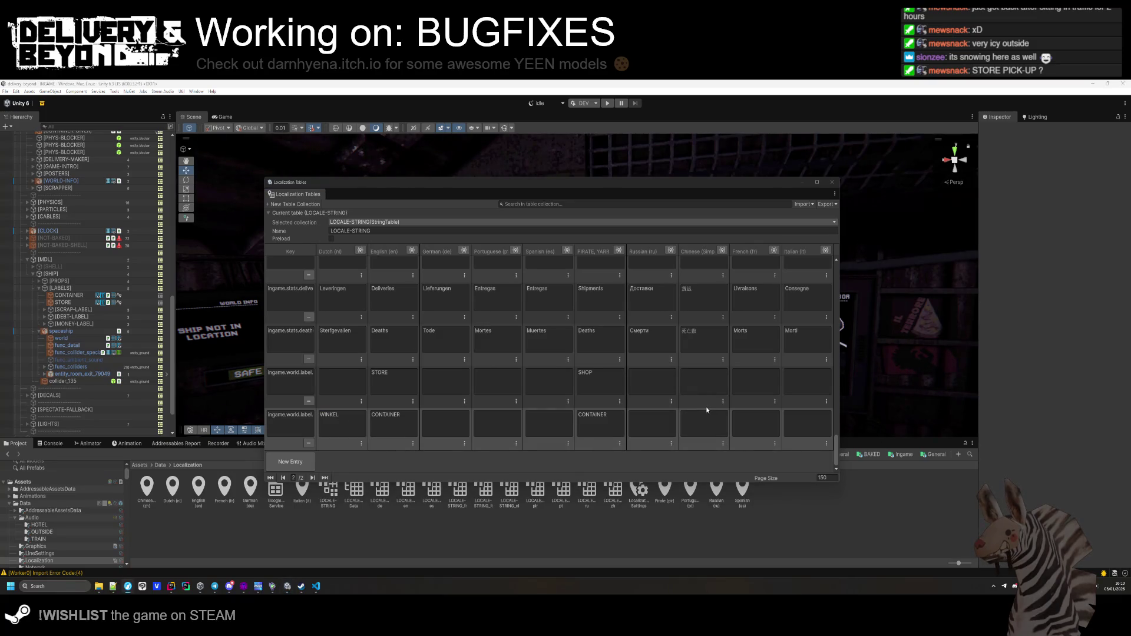
click(342, 380)
text(WINKEL)
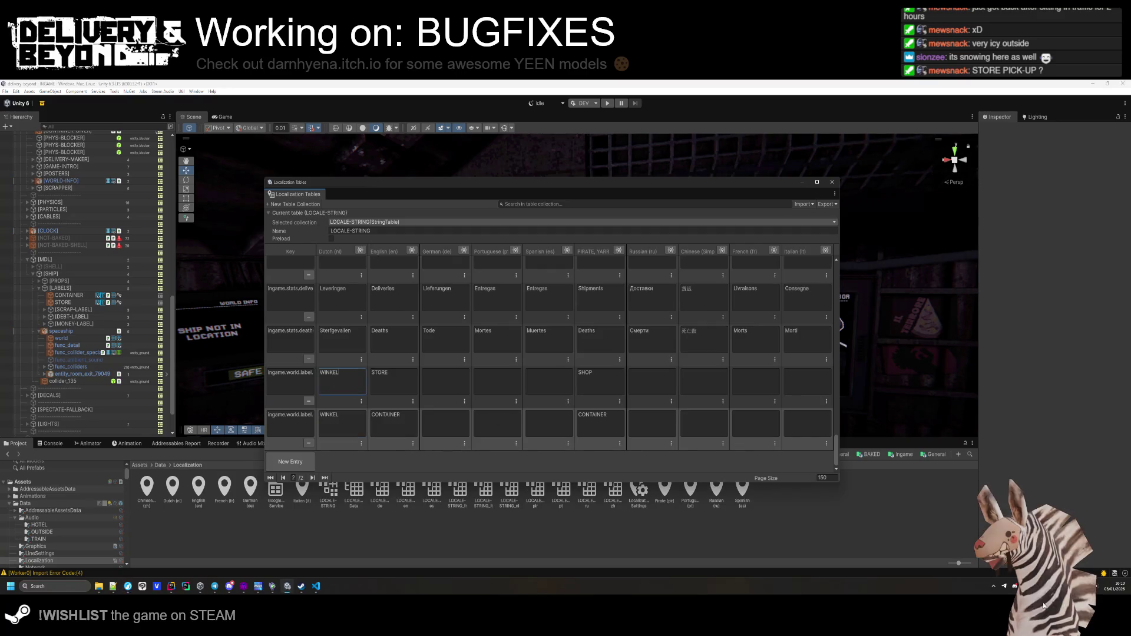
click(342, 424)
key(BackSpace)
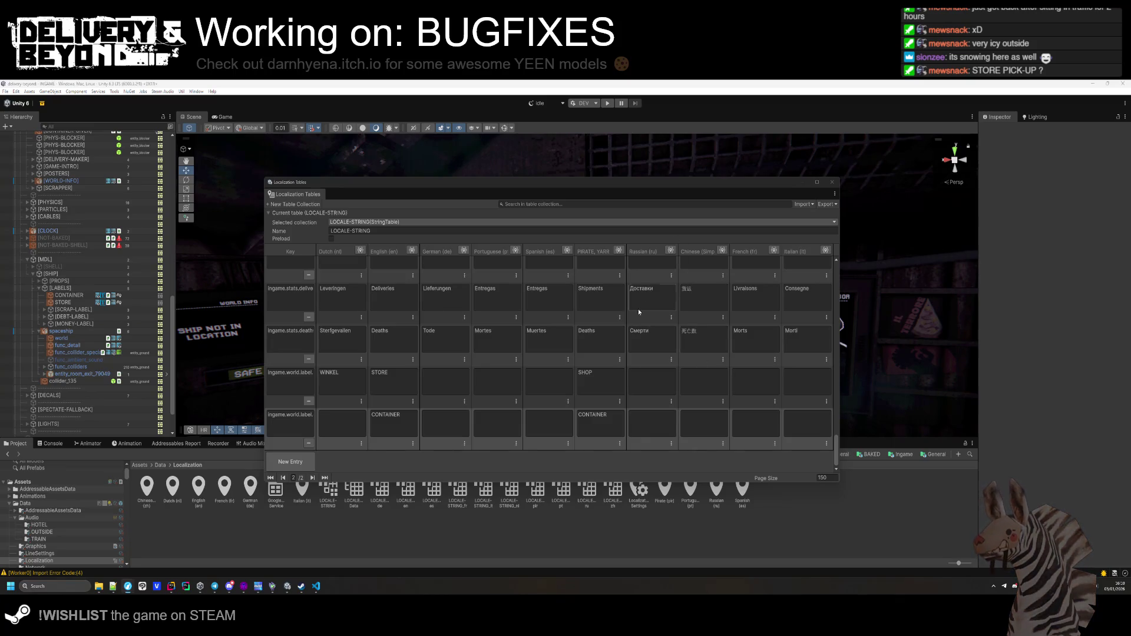
Give the STORE row Chinese 商店 and pirate SHOPPE translations.
click(697, 384)
text(商店)
key(Return)
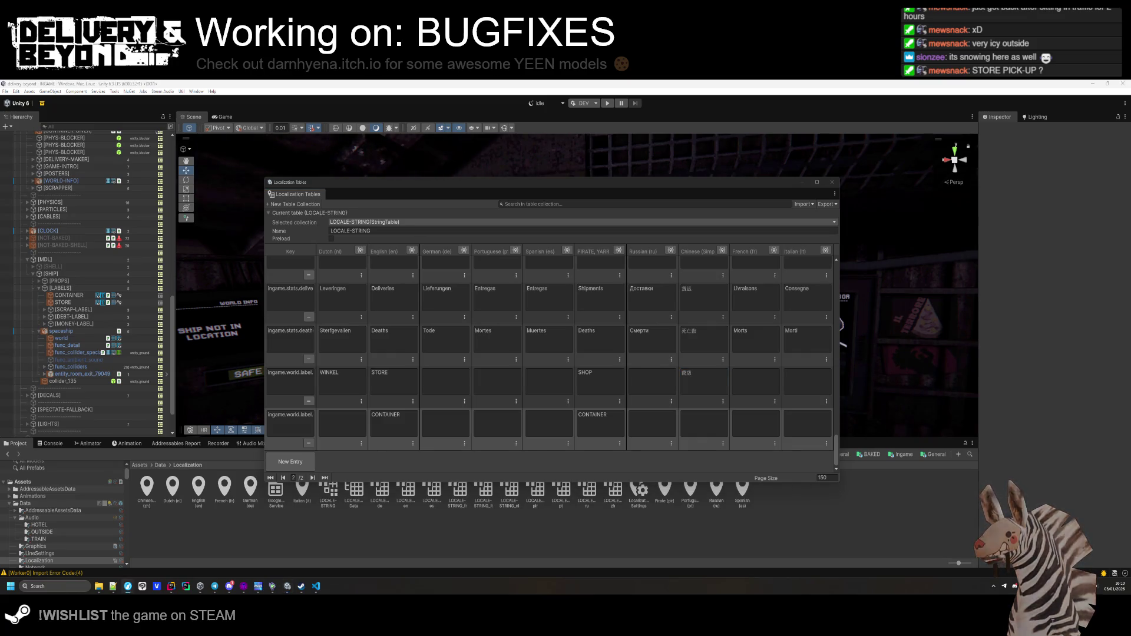
click(578, 383)
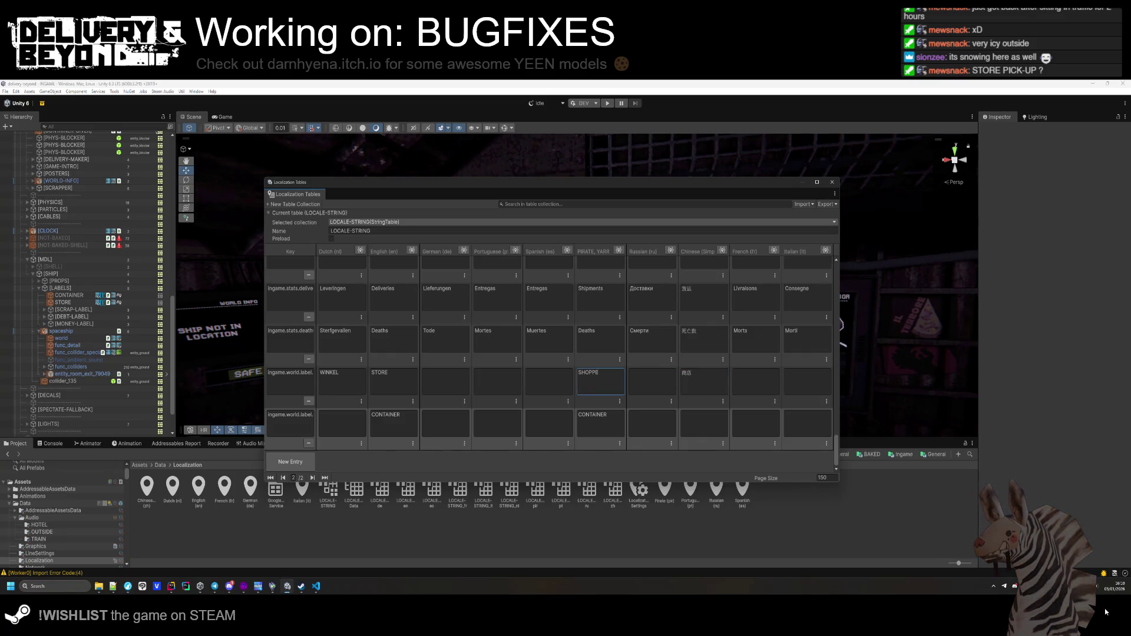
key(Return)
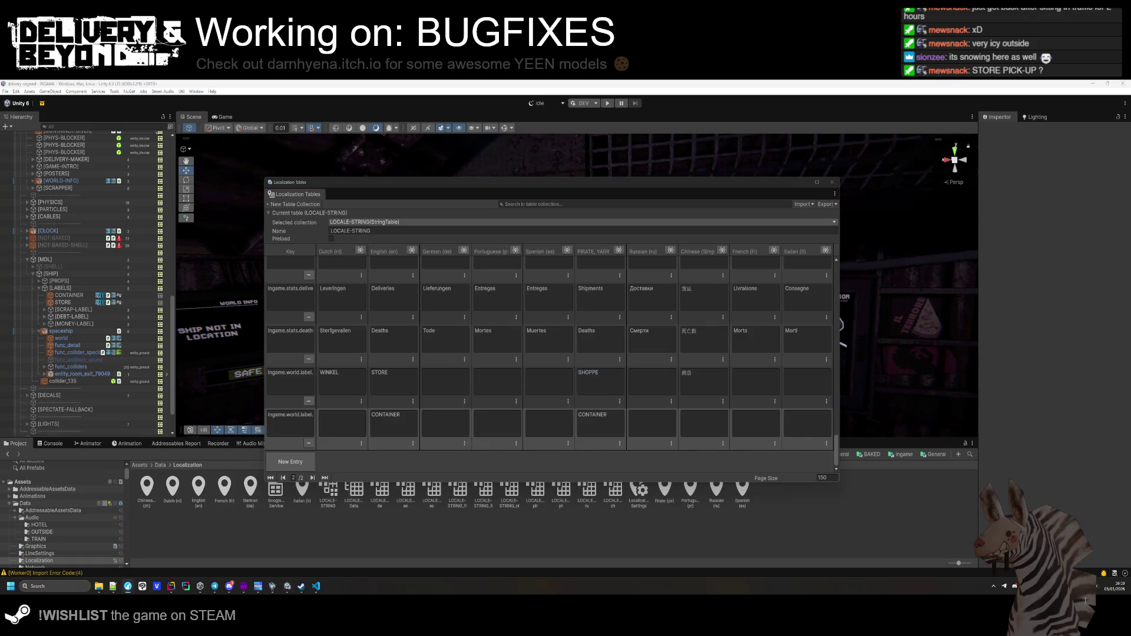
Enter LOJA in the container row's Portuguese cell, leaving Spanish empty.
click(497, 423)
text(LOJA)
key(Tab)
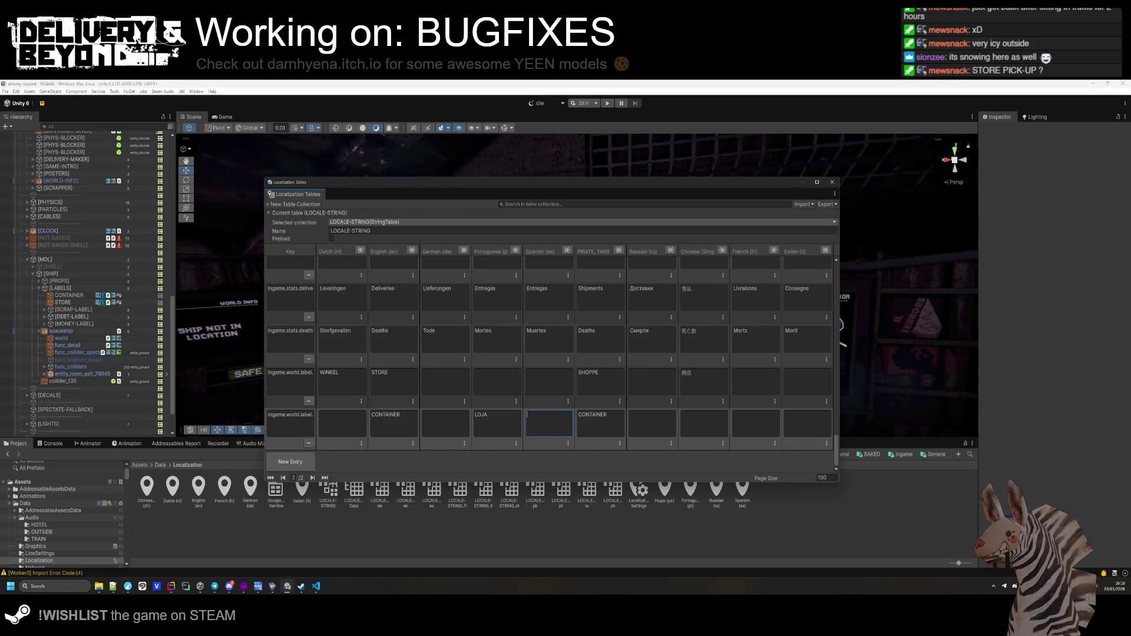
key(alt+Tab)
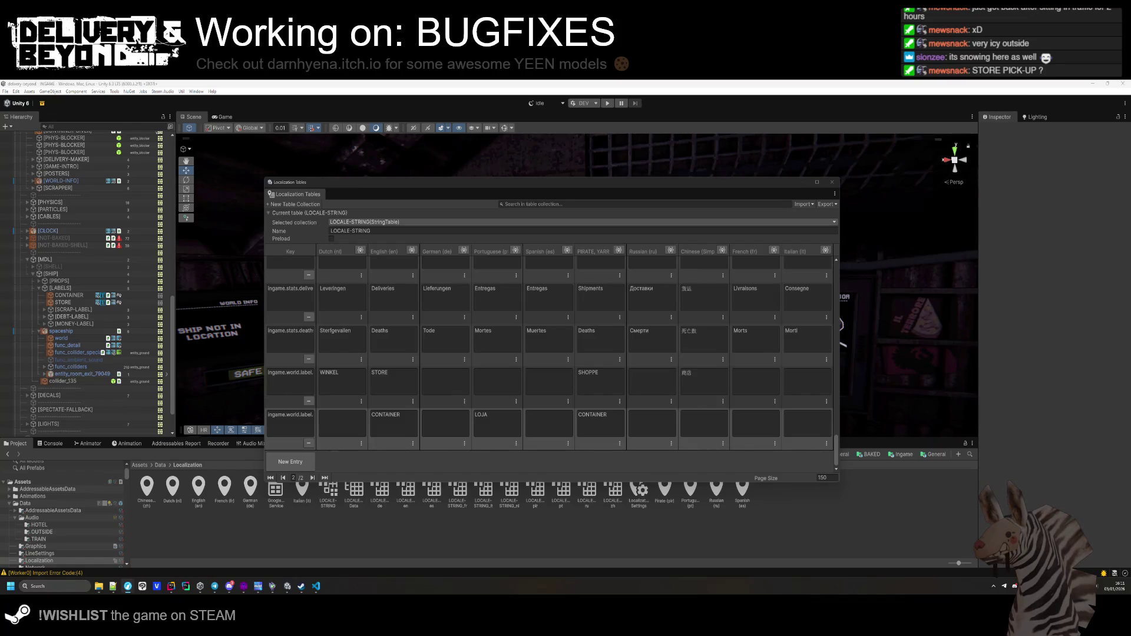
mouse_move(585, 183)
mouse_down()
mouse_move(561, 239)
mouse_move(552, 371)
mouse_move(577, 199)
mouse_move(548, 455)
mouse_up()
mouse_move(536, 321)
mouse_down()
mouse_move(525, 314)
mouse_move(672, 306)
mouse_move(575, 306)
mouse_move(661, 394)
mouse_move(626, 270)
mouse_move(436, 417)
mouse_move(743, 308)
mouse_move(878, 304)
mouse_move(681, 260)
mouse_move(647, 322)
mouse_move(735, 340)
mouse_move(806, 409)
mouse_move(785, 414)
mouse_move(701, 361)
mouse_up()
key(w)
scroll(575, 319, down, 5)
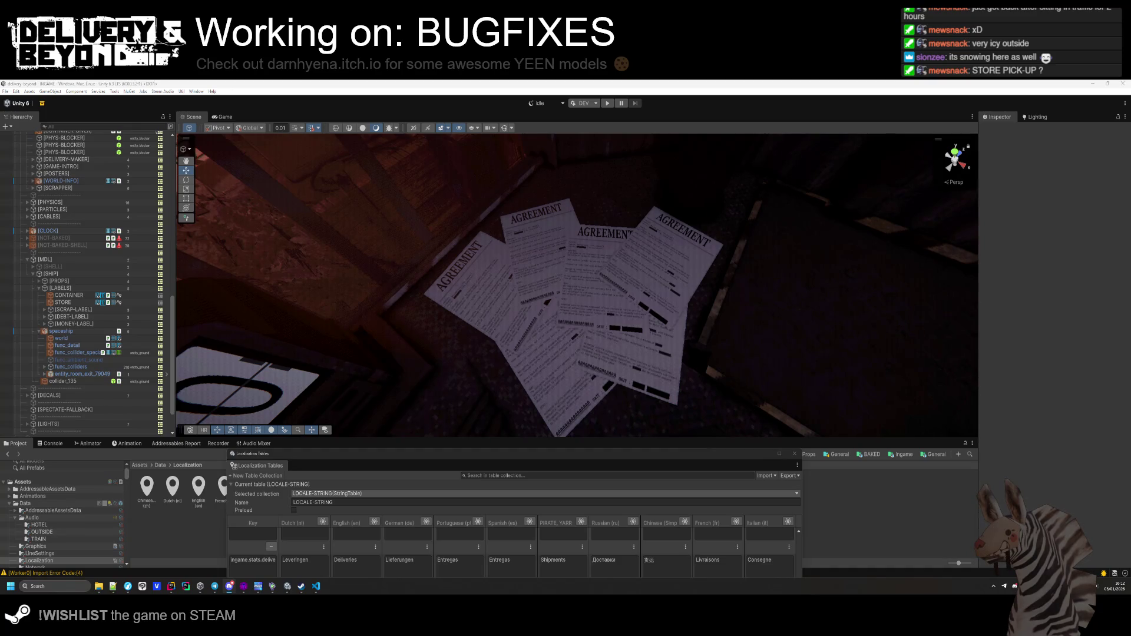
mouse_move(519, 353)
mouse_down()
mouse_move(532, 432)
mouse_move(508, 207)
mouse_up()
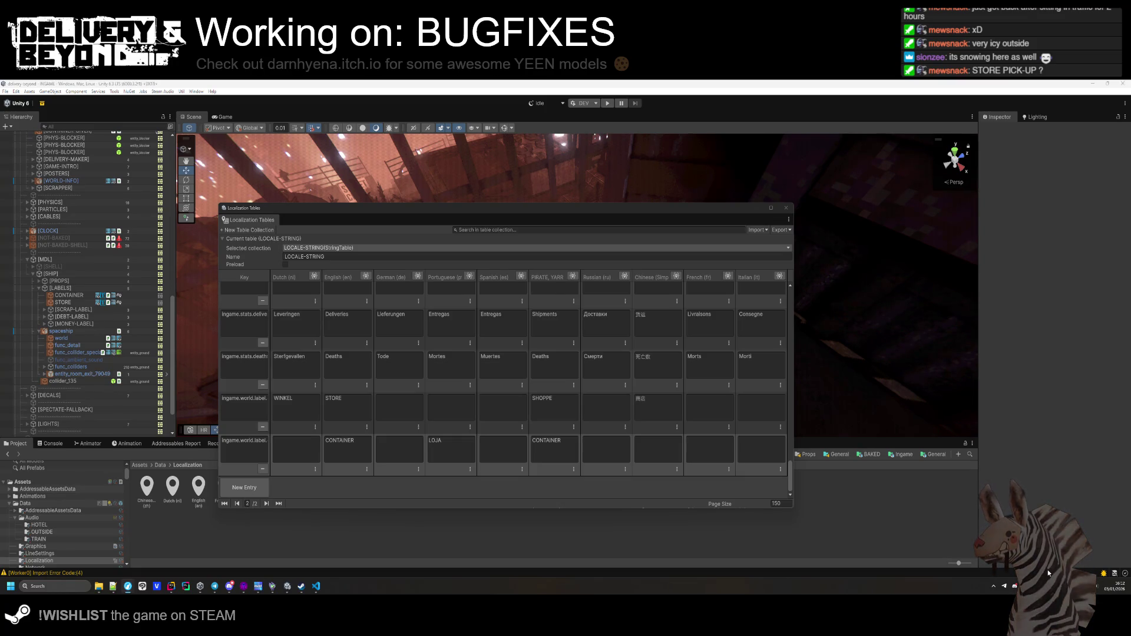
Change the STORE row's Dutch translation to STORE.
double_click(300, 408)
text(SHOP)
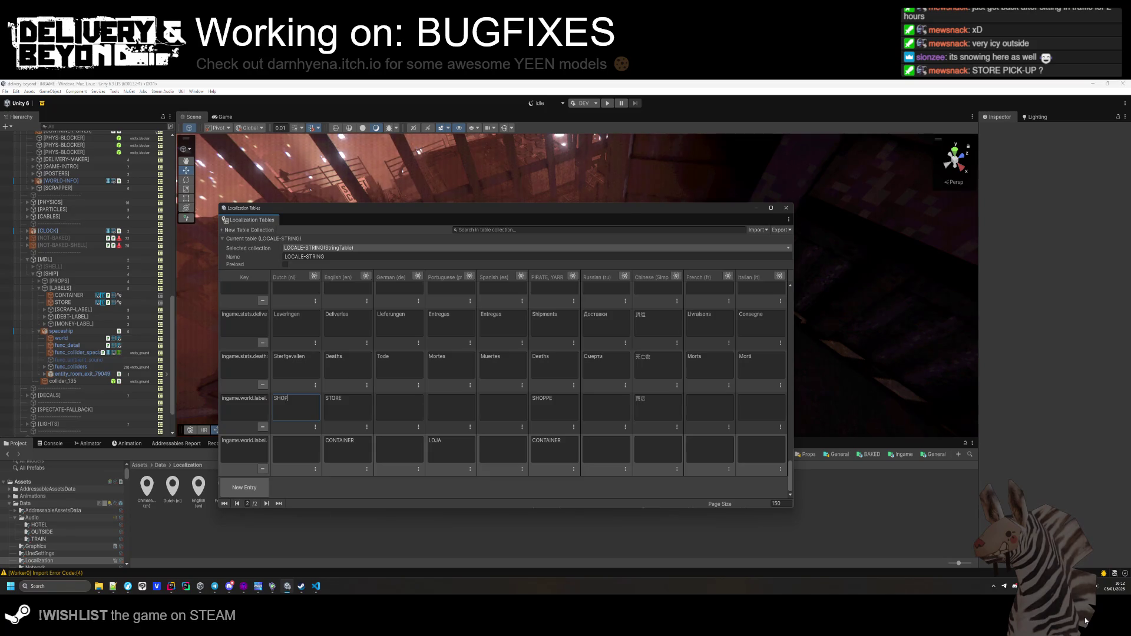
key(Tab)
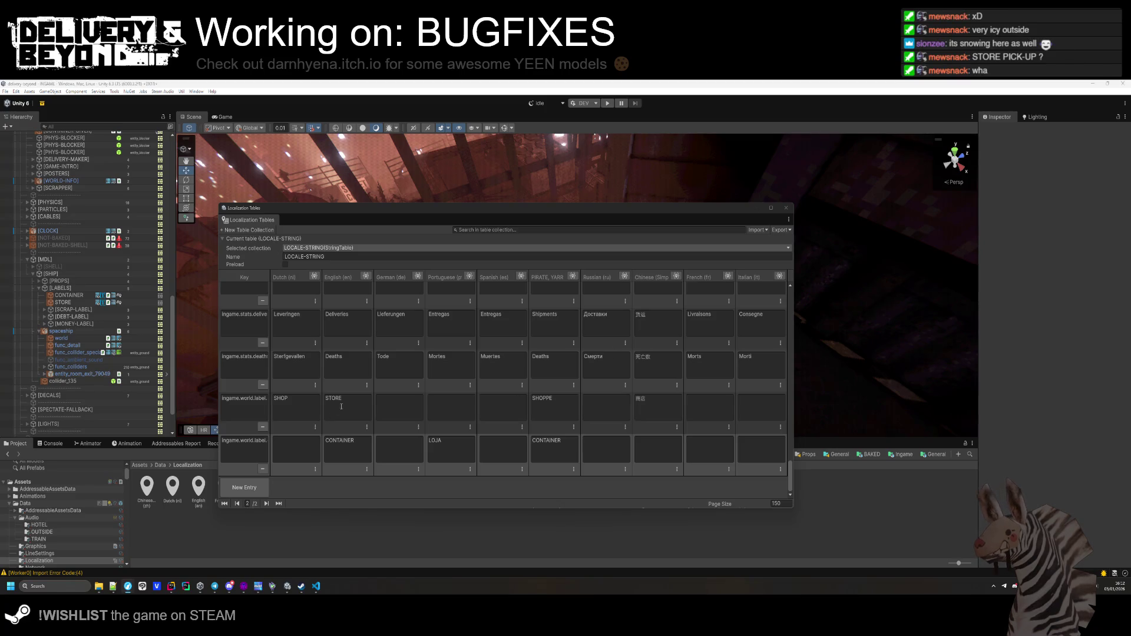
click(290, 403)
text(STORE)
key(Tab)
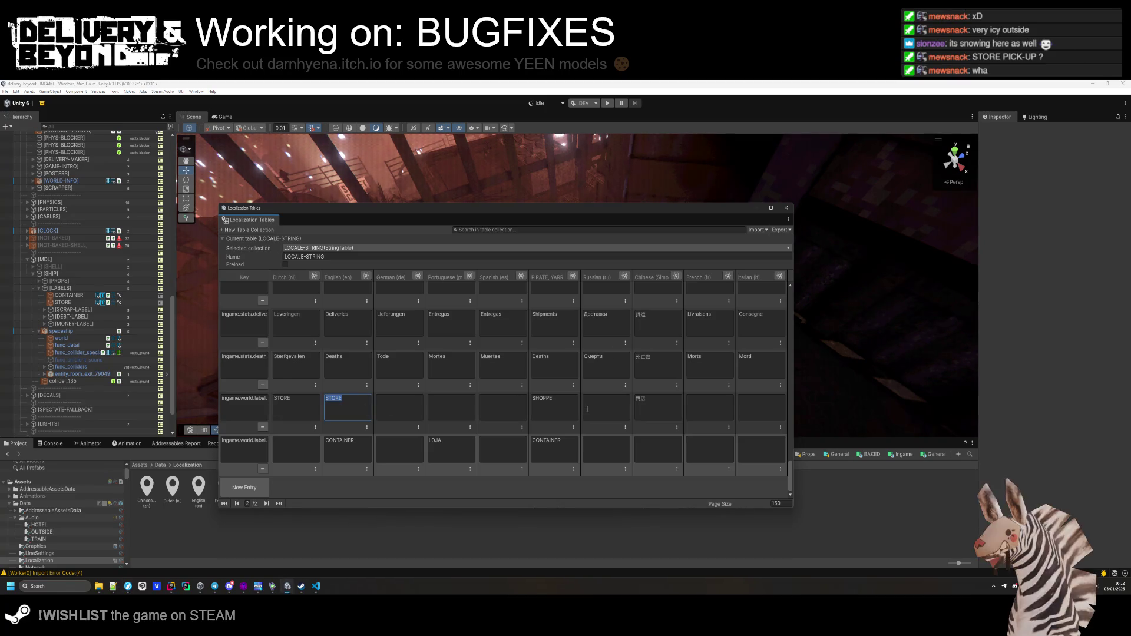
Change the STORE row's pirate translation to STORE, leaving Chinese unchanged.
click(576, 411)
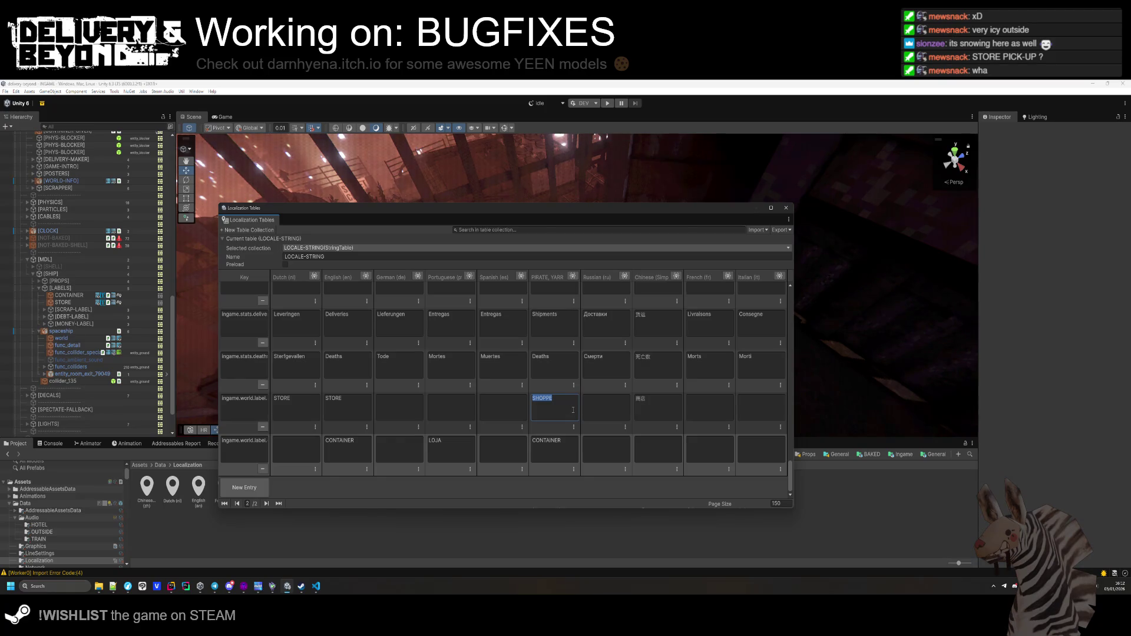
text(STORE)
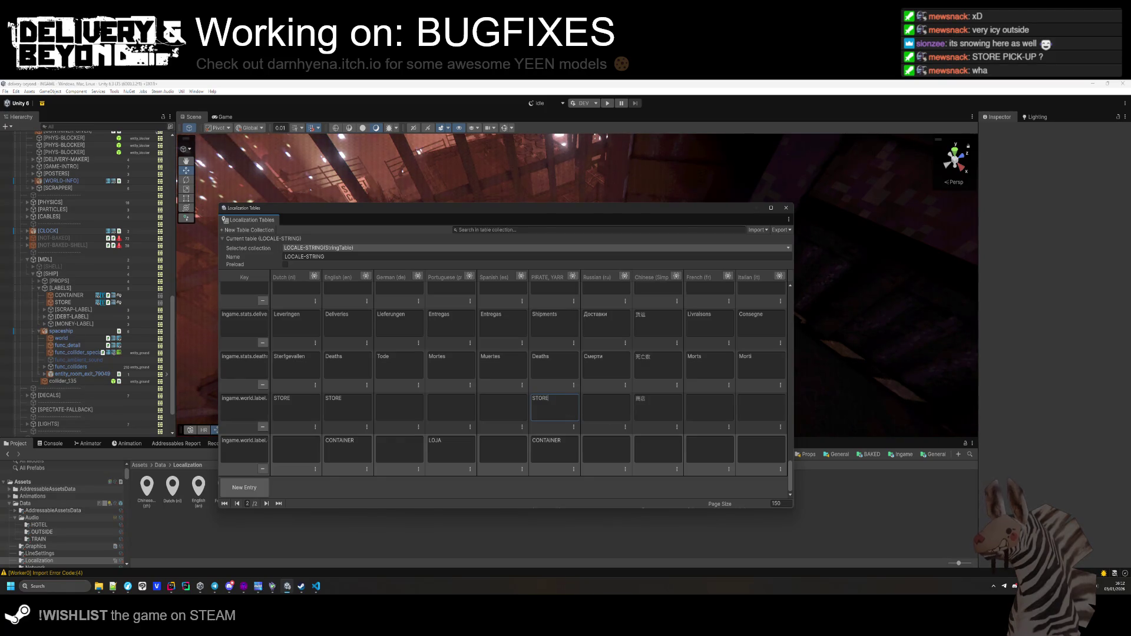
key(alt+Tab)
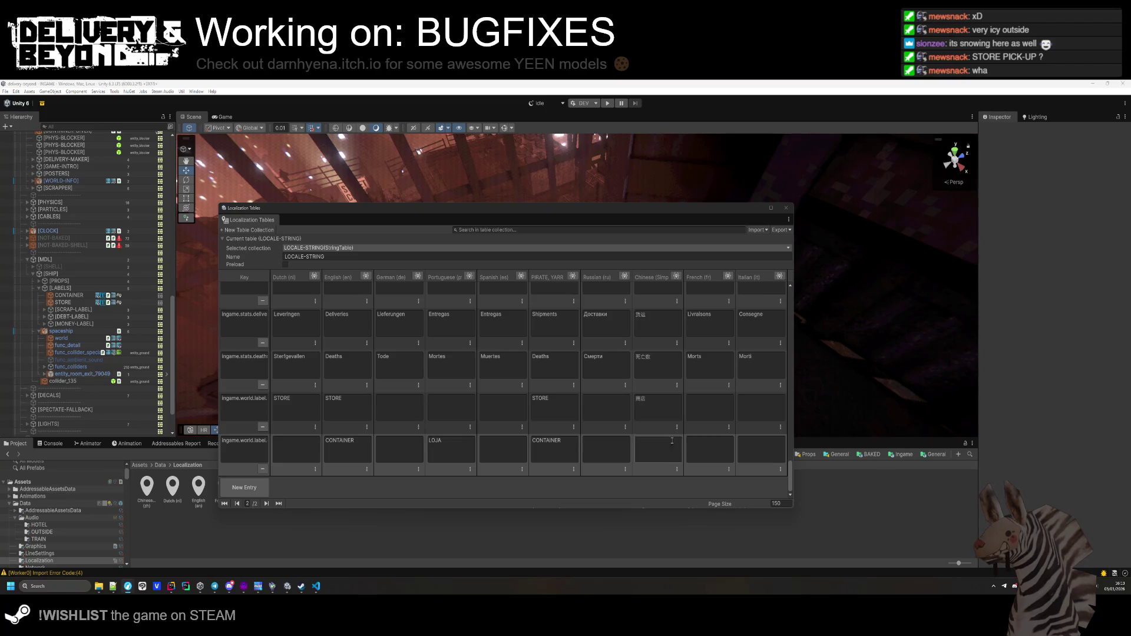
click(654, 407)
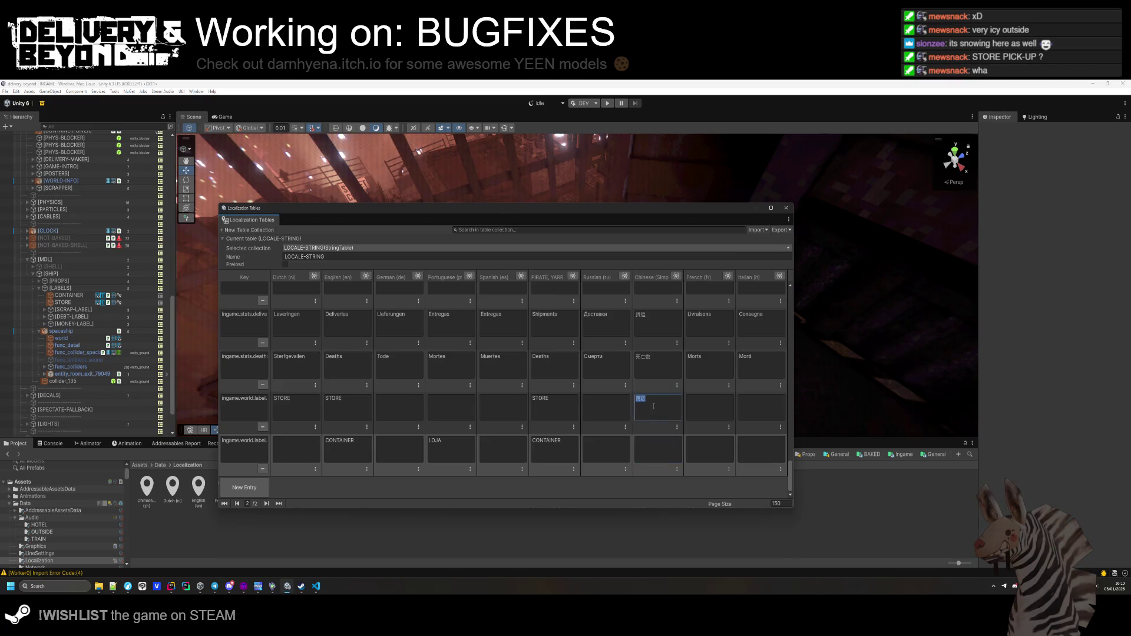
click(663, 434)
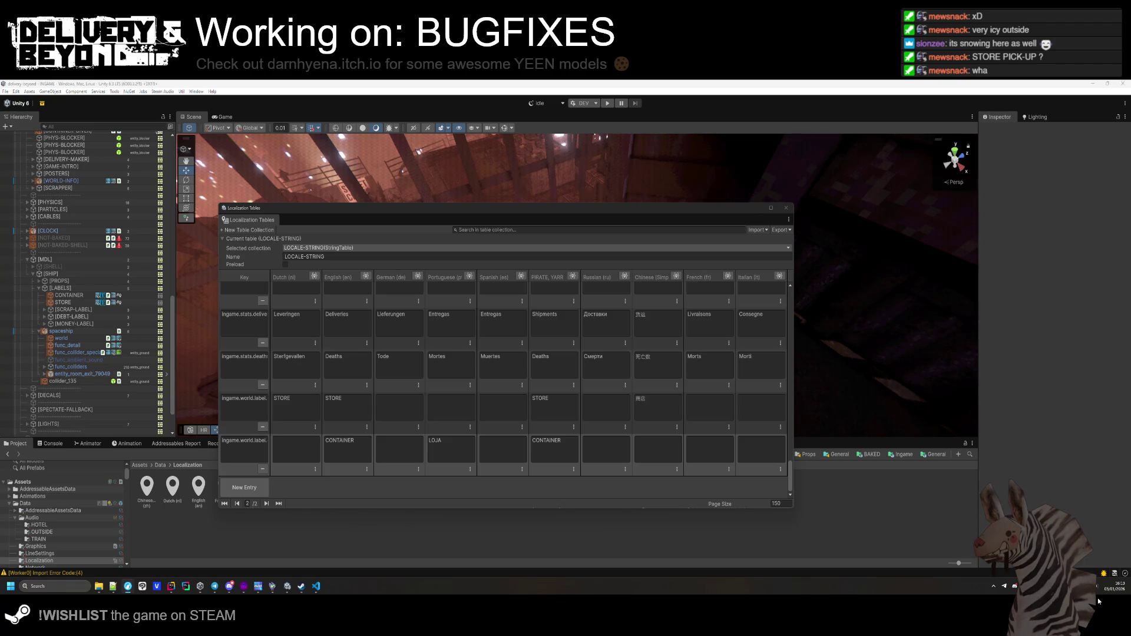
Enter French MAGASIN and Spanish TIENDA in the container row.
click(704, 448)
text(MAGASIN)
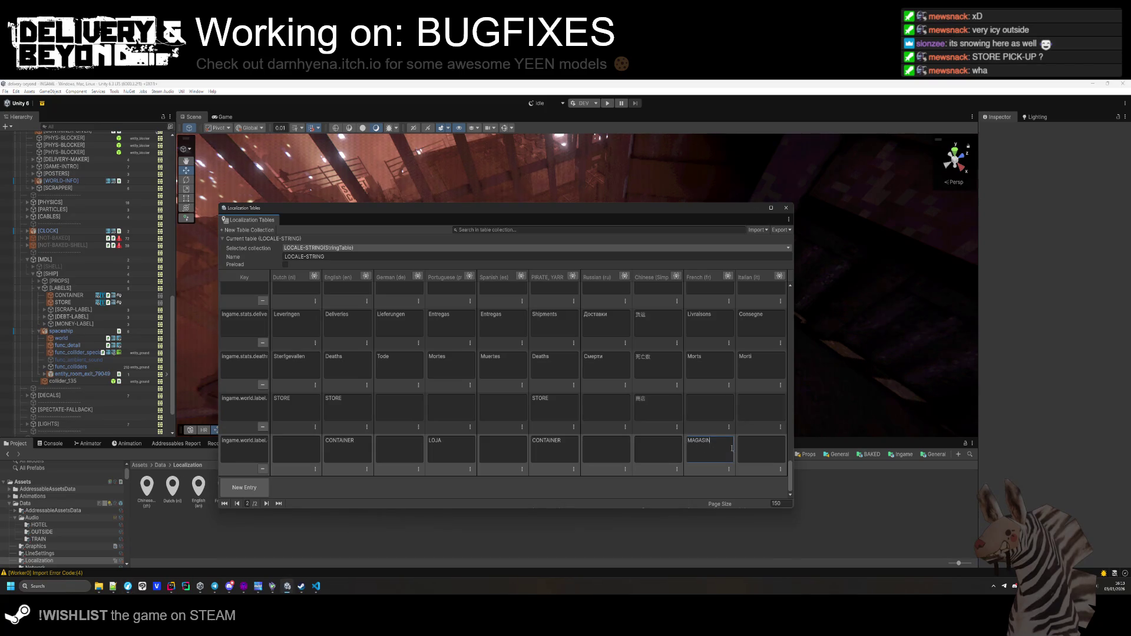
click(450, 429)
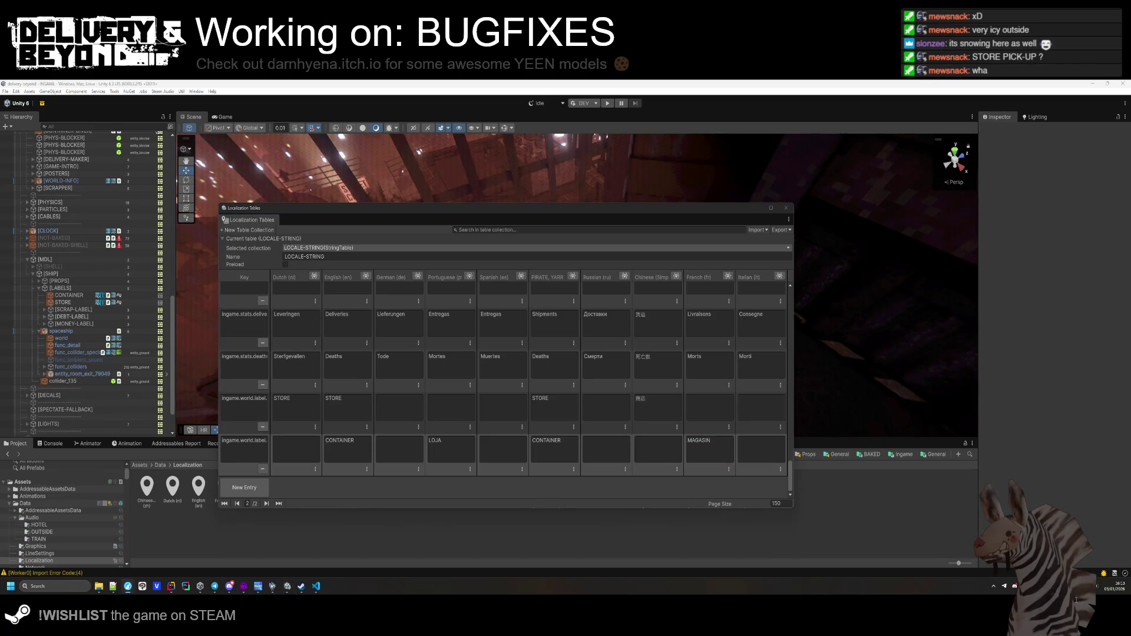
click(495, 446)
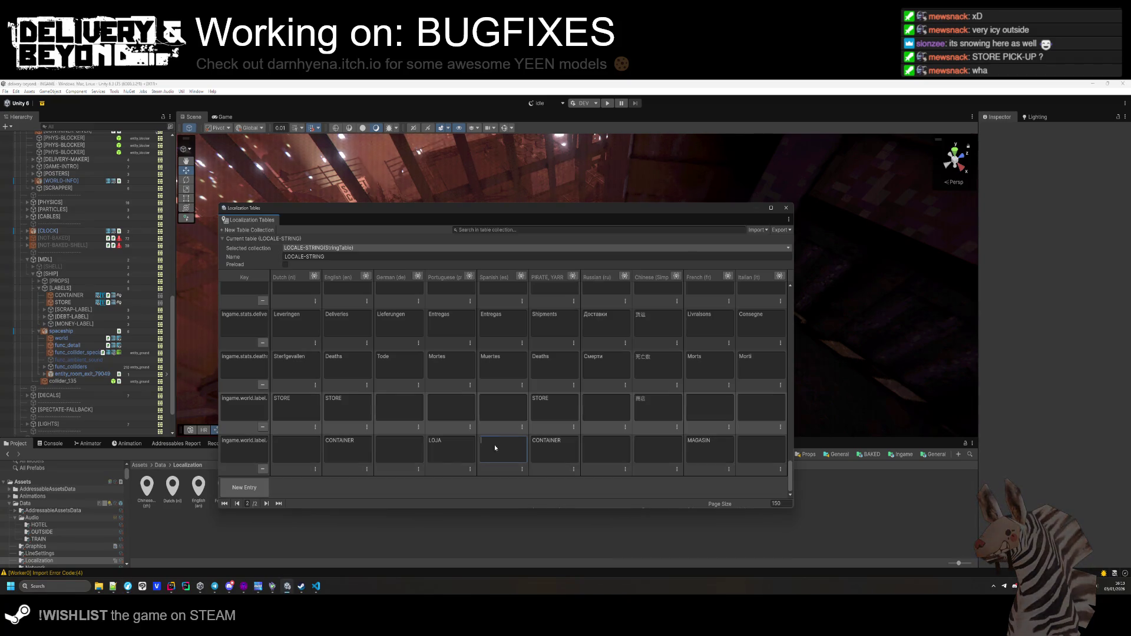
text(TIENDA)
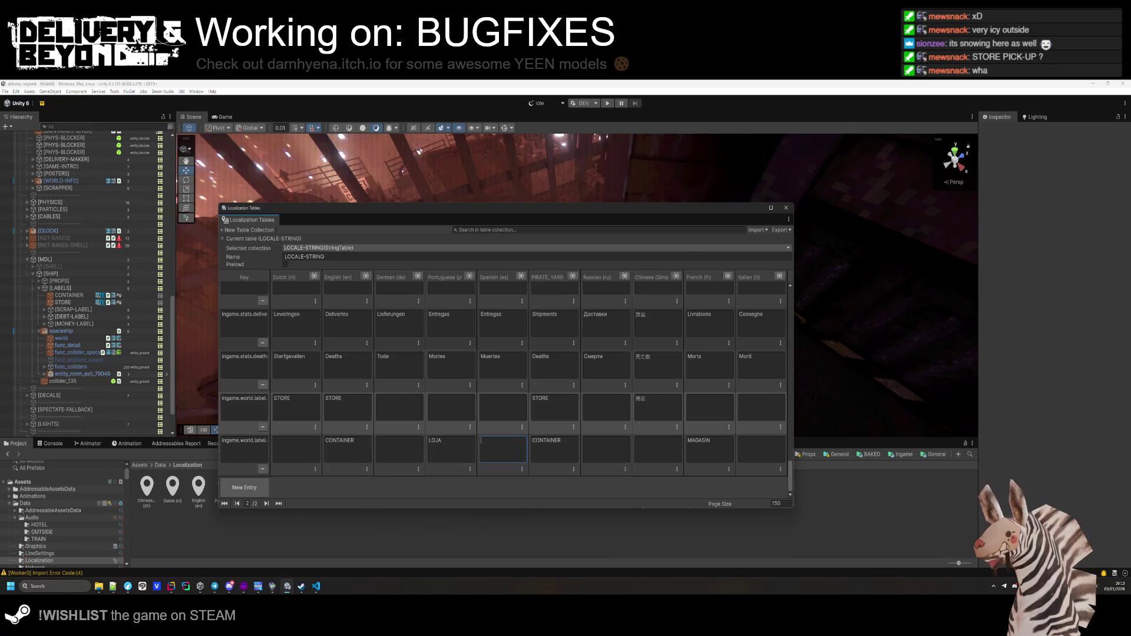
click(386, 150)
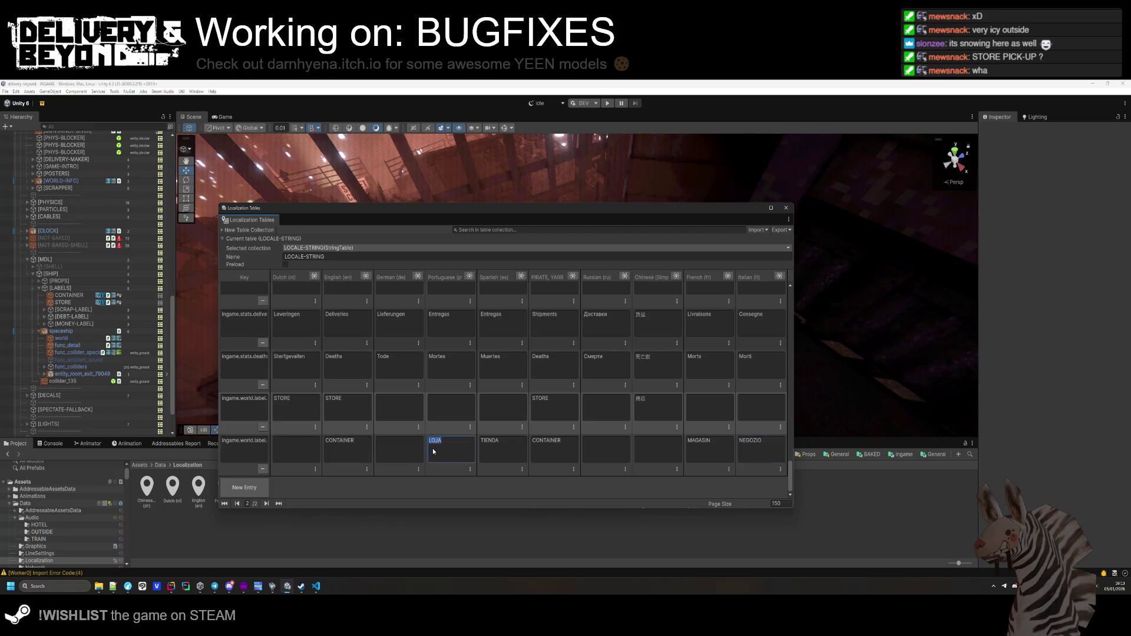
Move LOJA, TIENDA and MAGASIN from the container row into the STORE row.
click(451, 406)
text(LOJA)
click(492, 443)
click(501, 407)
text(TIENDA)
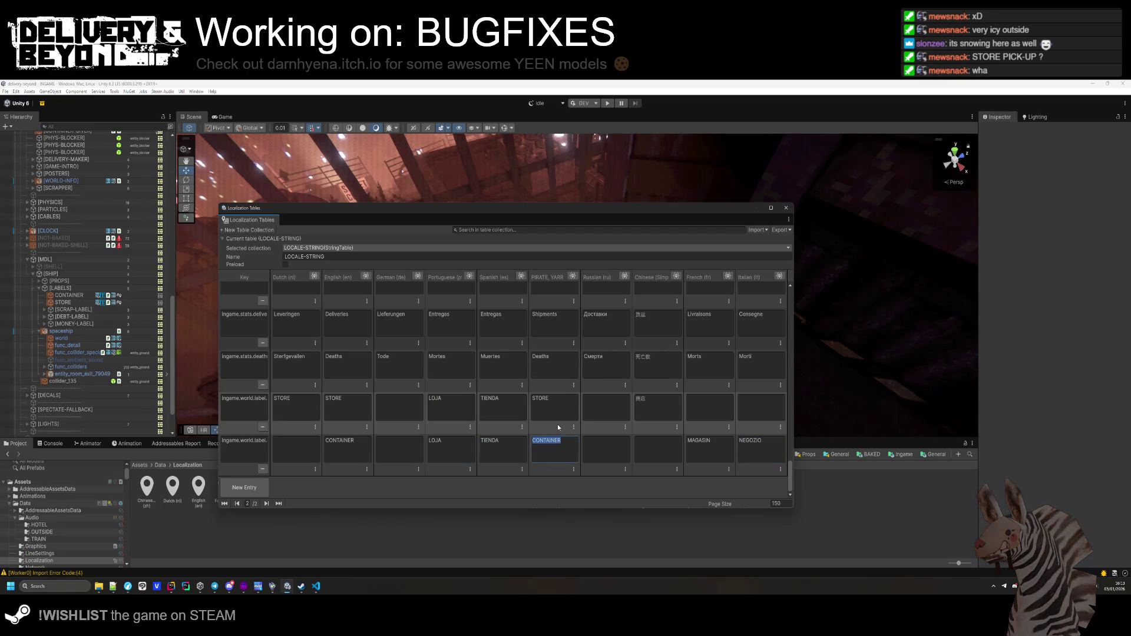
key(BackSpace)
double_click(465, 453)
key(BackSpace)
click(707, 447)
key(ctrl+x)
click(707, 407)
key(ctrl+v)
Move NEGOZIO into the STORE row's Italian cell and fill Russian МАГАЗИН.
click(760, 443)
key(ctrl+x)
click(762, 408)
key(ctrl+v)
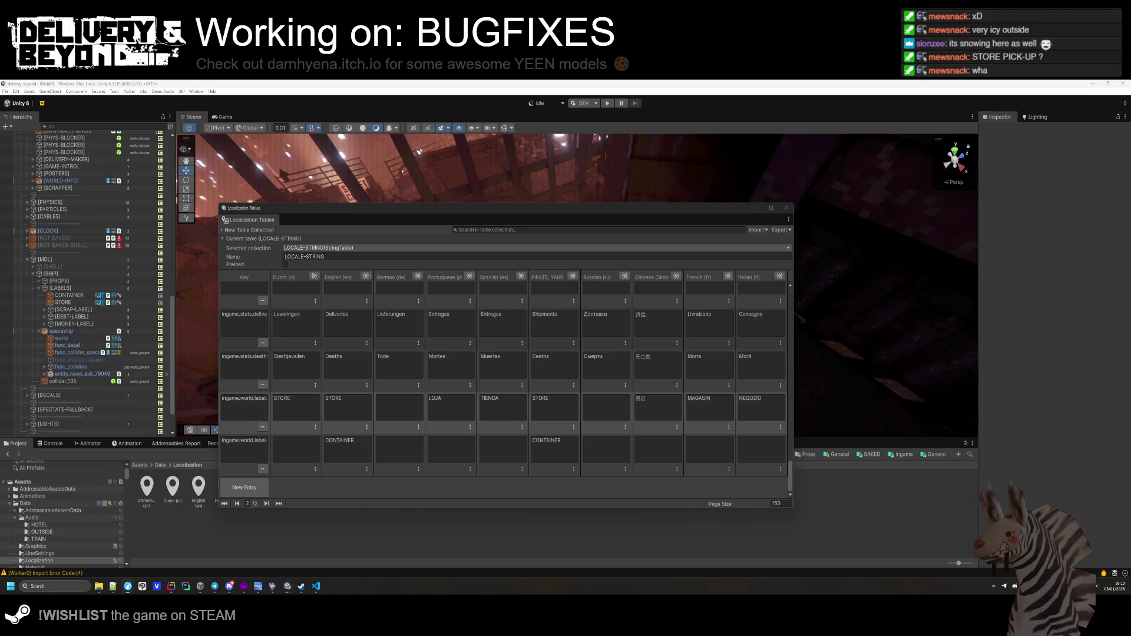
click(600, 423)
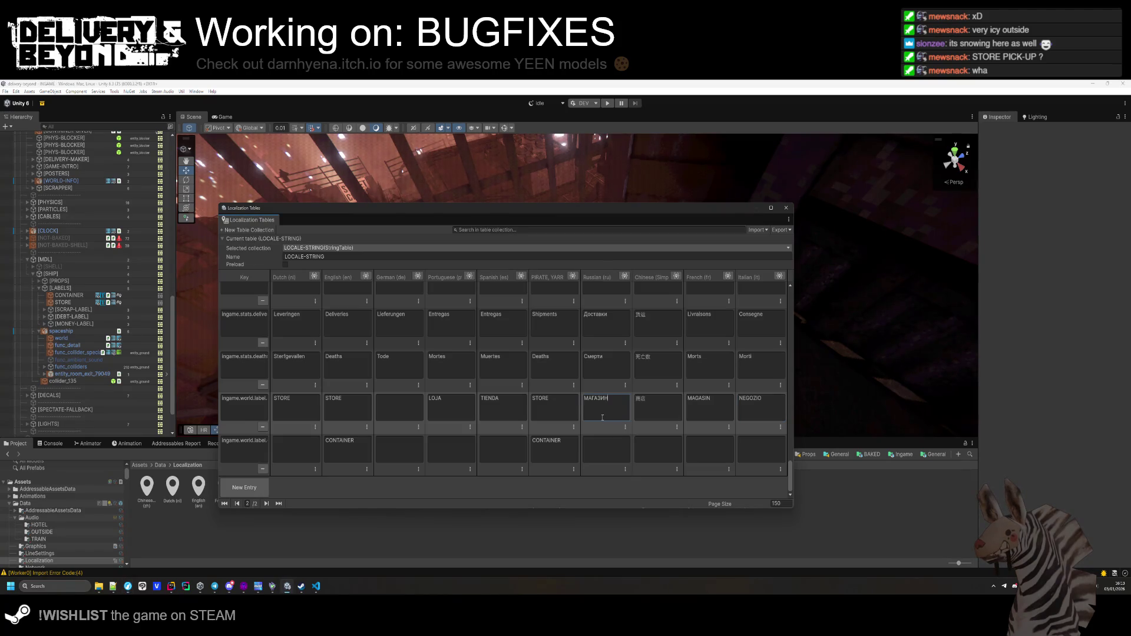
key(ctrl+v)
click(399, 408)
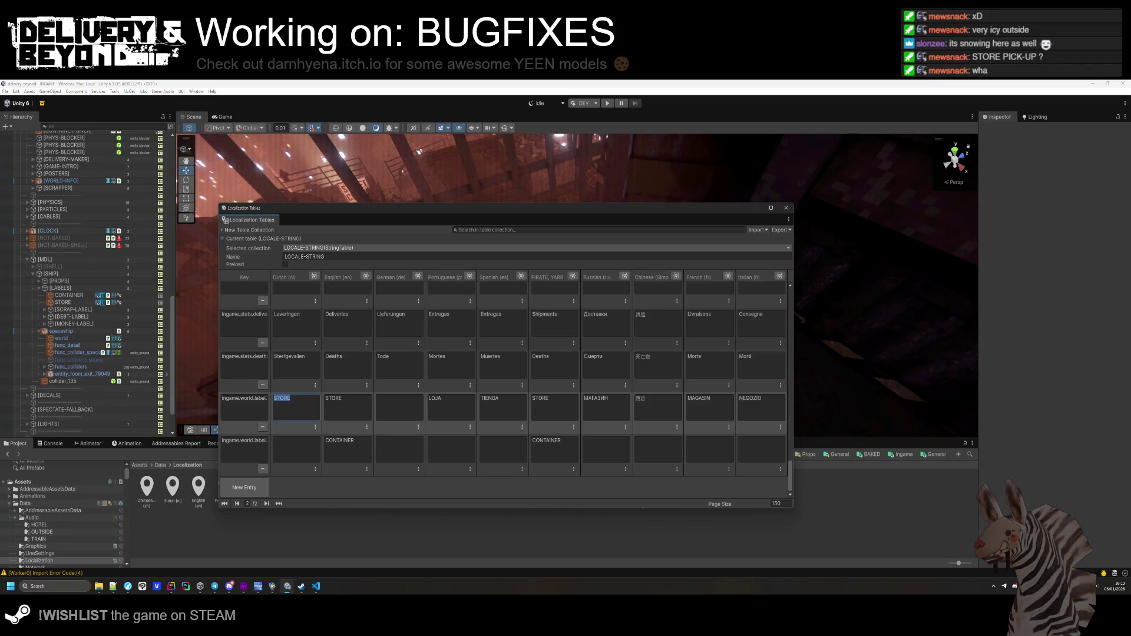
key(alt+Tab)
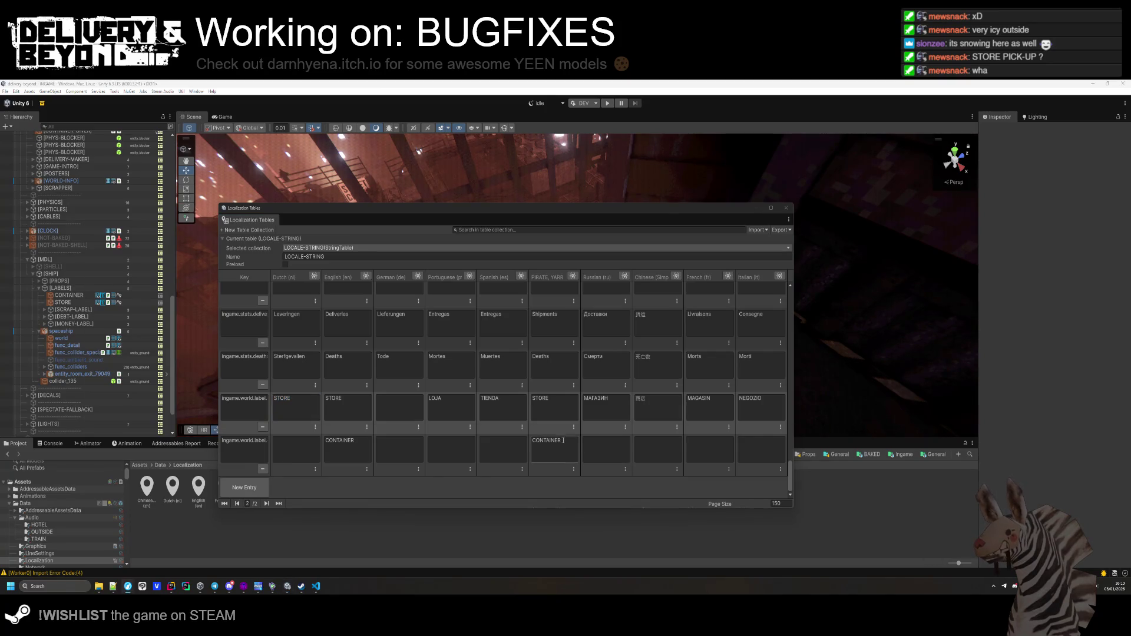
mouse_move(471, 209)
mouse_down()
mouse_move(468, 450)
mouse_move(464, 411)
mouse_up()
mouse_move(485, 229)
mouse_down()
mouse_move(619, 243)
mouse_move(614, 263)
mouse_up()
mouse_move(677, 295)
mouse_down()
mouse_move(608, 245)
mouse_move(661, 263)
mouse_move(321, 156)
mouse_move(661, 255)
mouse_move(623, 222)
mouse_move(639, 202)
mouse_move(684, 223)
mouse_up()
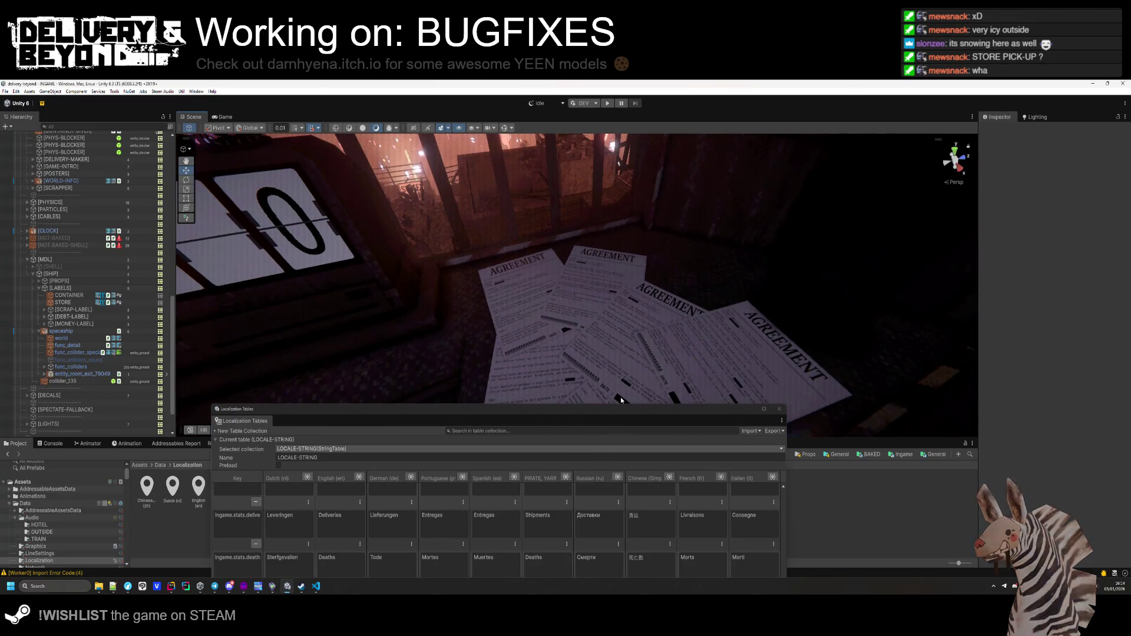
mouse_move(668, 350)
mouse_down()
mouse_move(421, 233)
mouse_move(649, 299)
mouse_move(670, 369)
mouse_move(760, 383)
mouse_move(612, 357)
mouse_move(611, 366)
mouse_up()
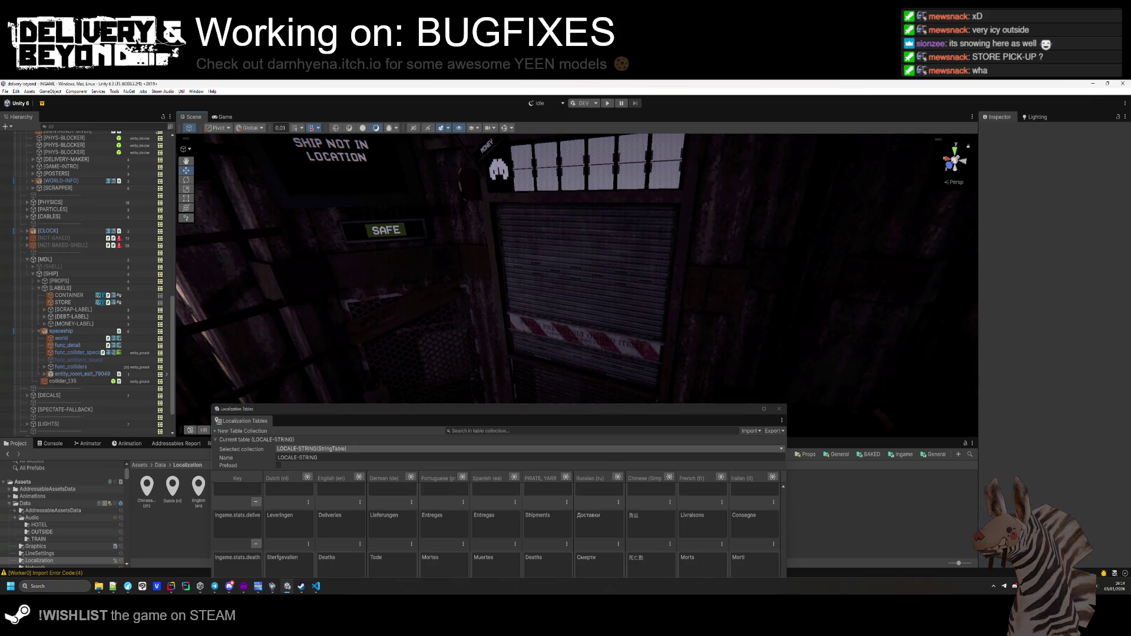
key(alt+Tab)
click(419, 304)
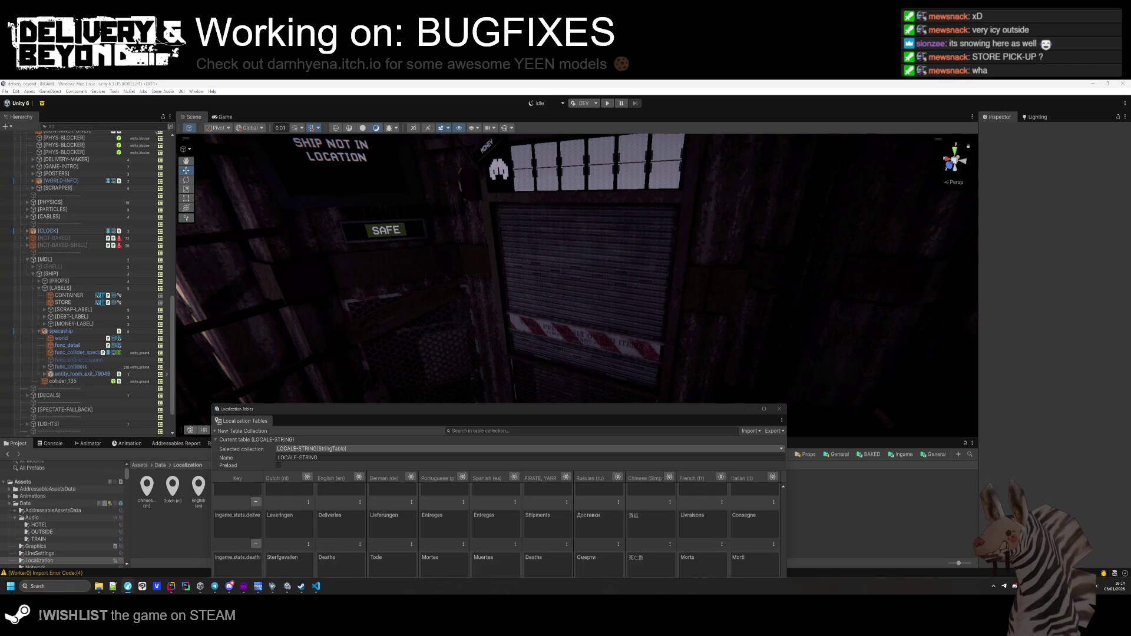
drag(538, 411, 576, 203)
click(427, 404)
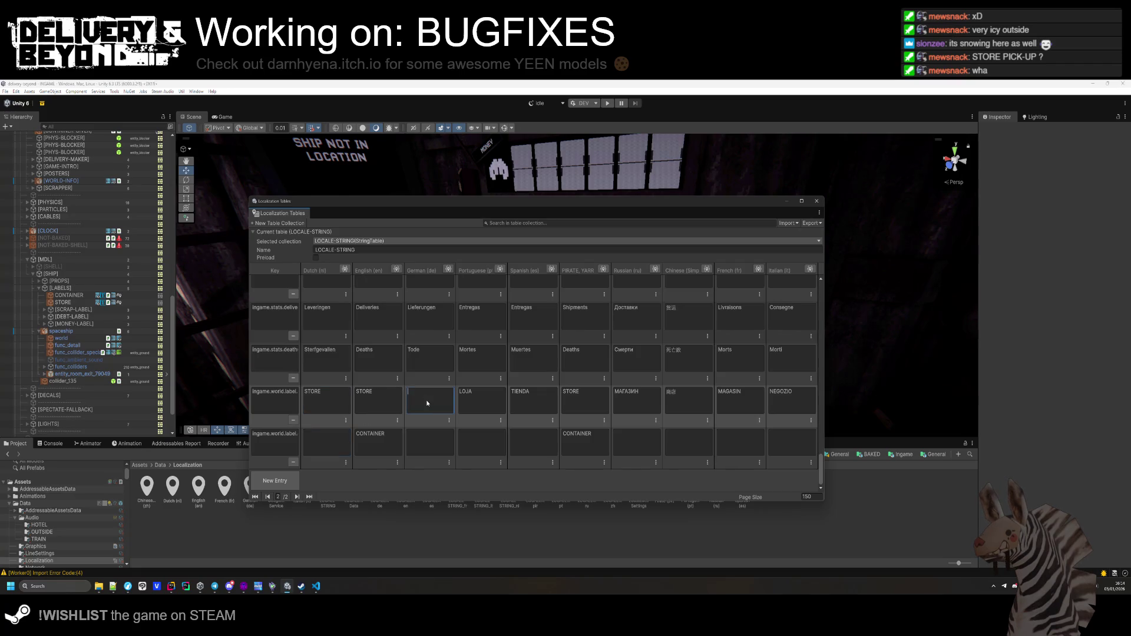
text(STORE)
Enter STORE in the STORE row's German cell and lower the Localization Tables to show the scene.
click(365, 436)
scroll(675, 408, up, 5)
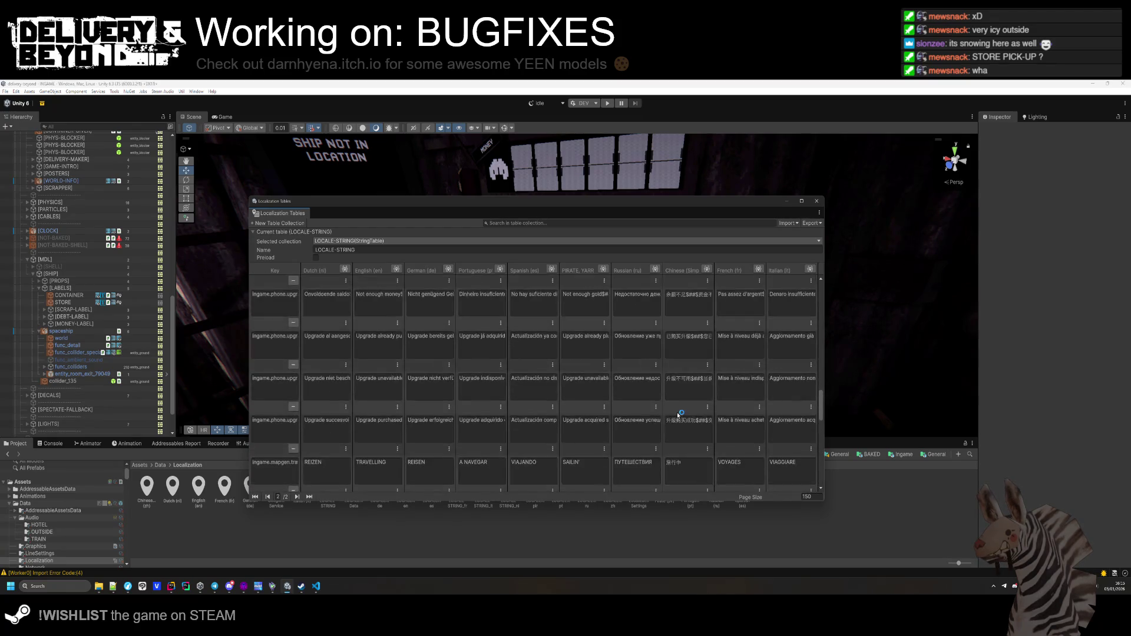
scroll(677, 413, down, 5)
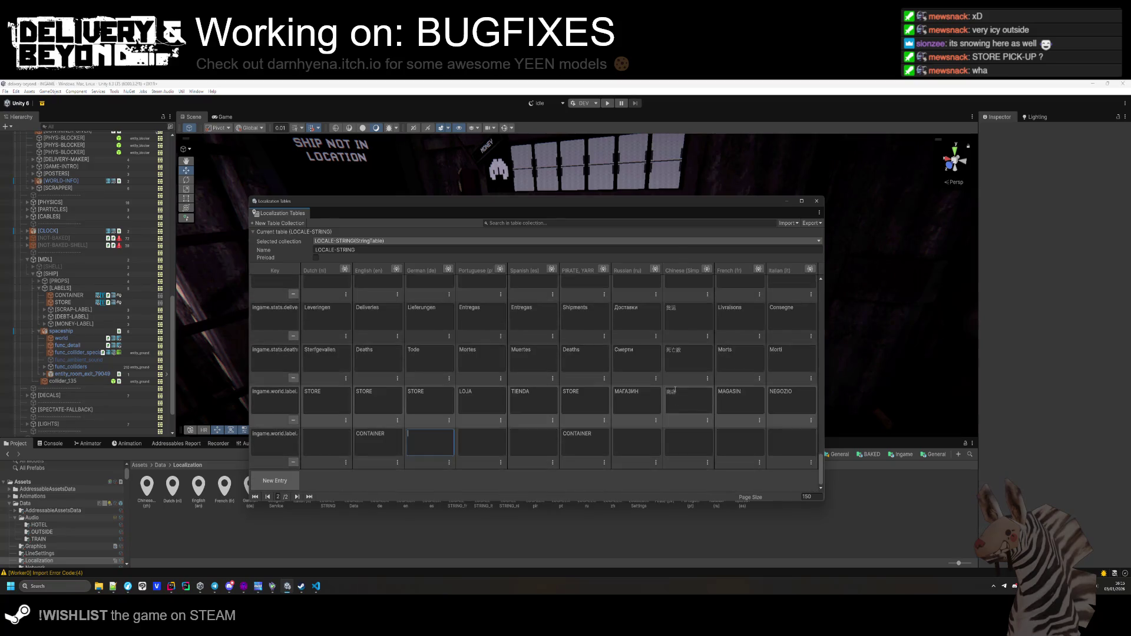
drag(668, 203, 664, 416)
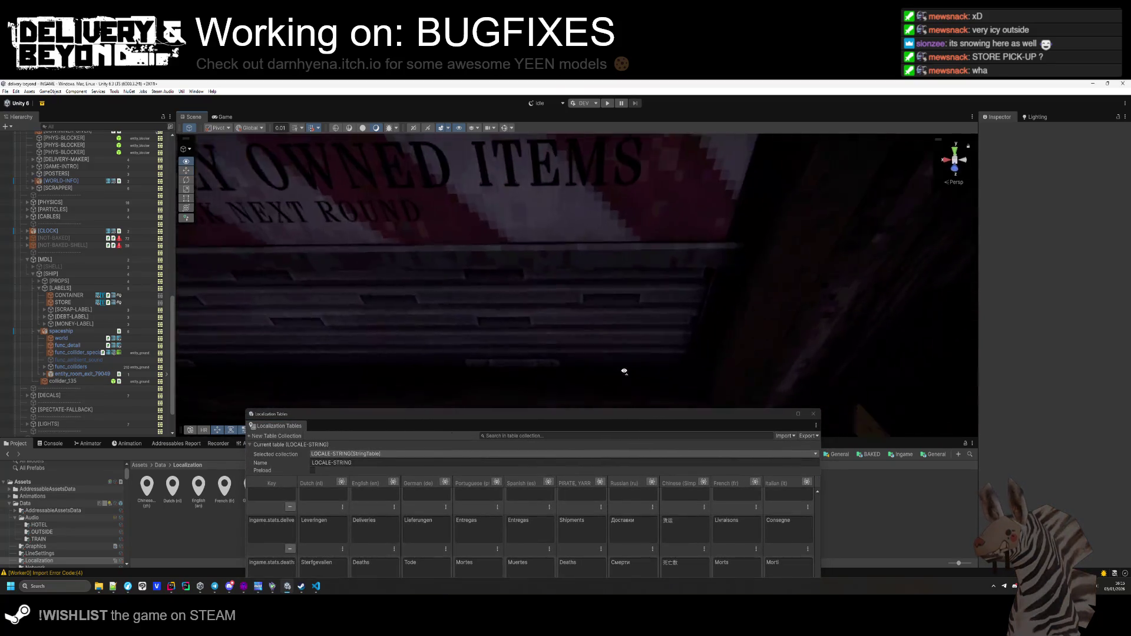
Select the store shutter door in the scene, then its DECAL sign child.
scroll(621, 340, down, 3)
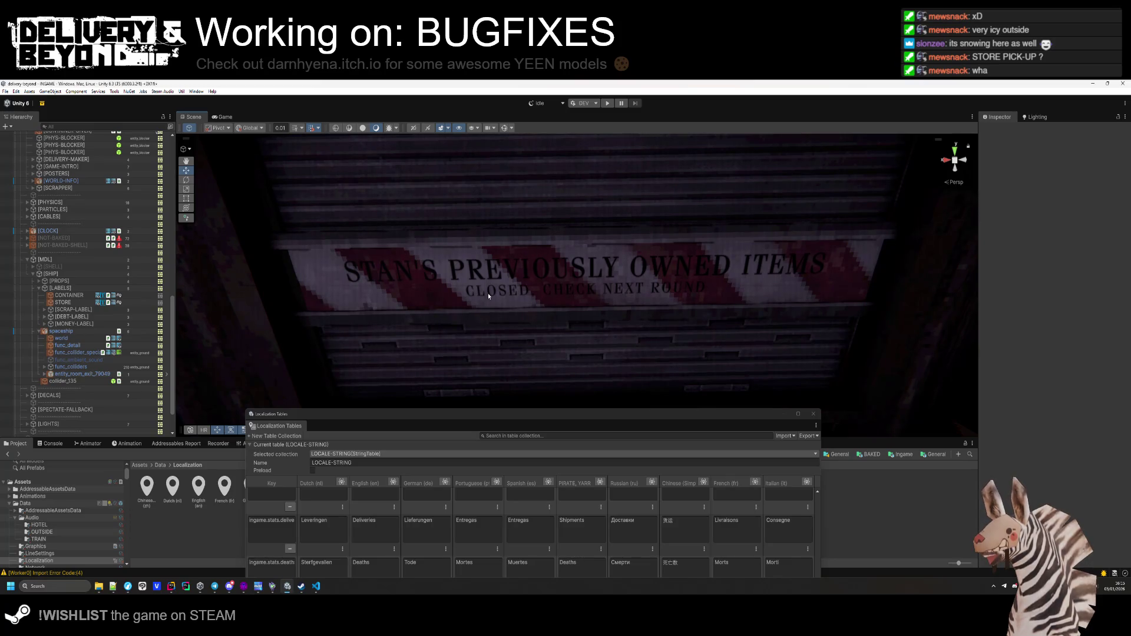
mouse_move(554, 364)
mouse_down()
mouse_move(518, 197)
mouse_move(470, 164)
mouse_move(536, 423)
mouse_move(532, 387)
mouse_up()
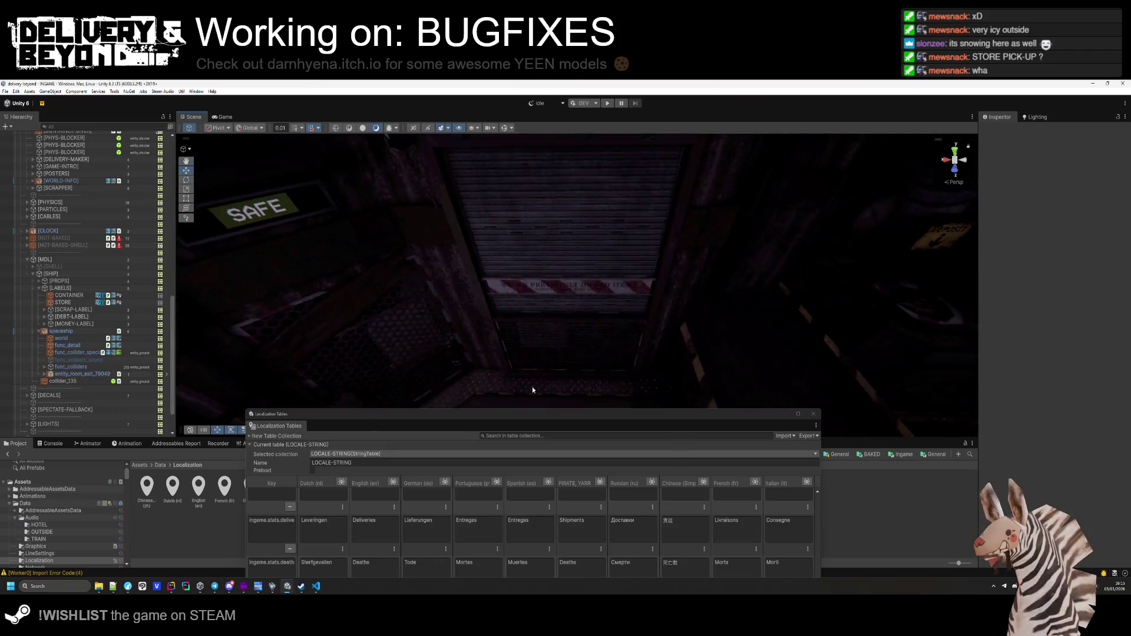
click(577, 292)
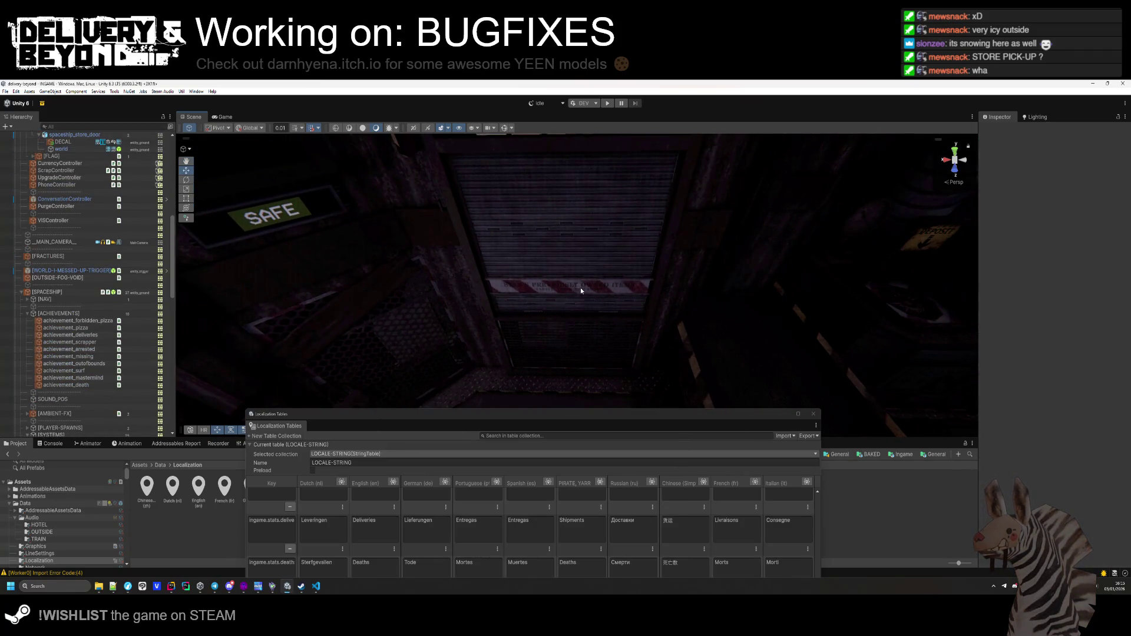
click(581, 298)
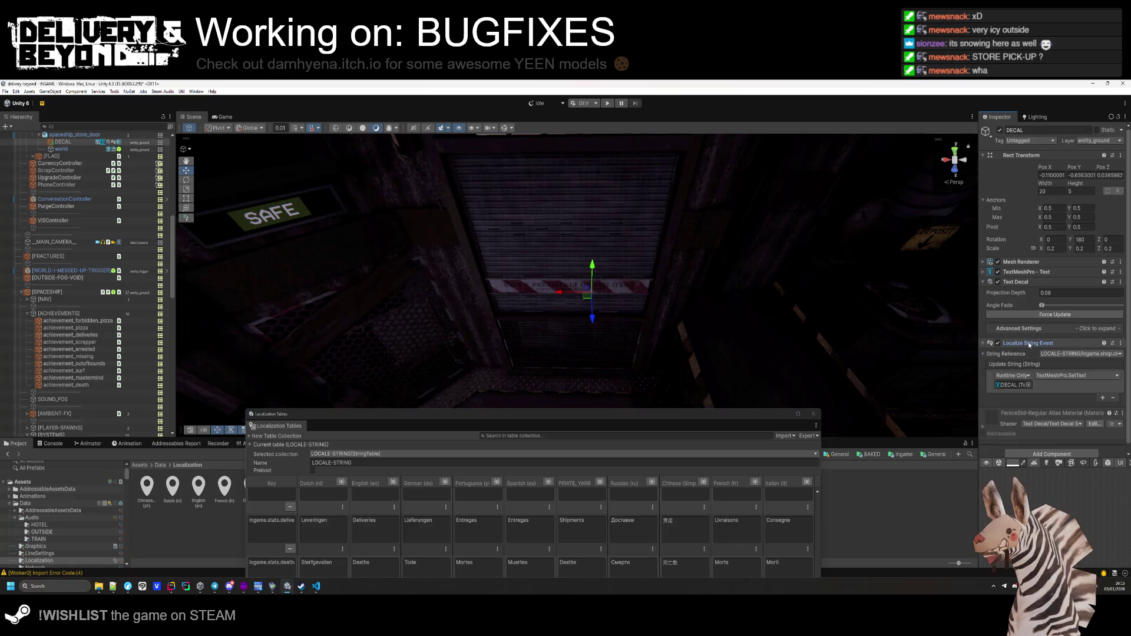
Expand the DECAL's TextMeshPro, Extra Settings and material sections, and enable Outline.
click(1019, 272)
scroll(1034, 319, down, 5)
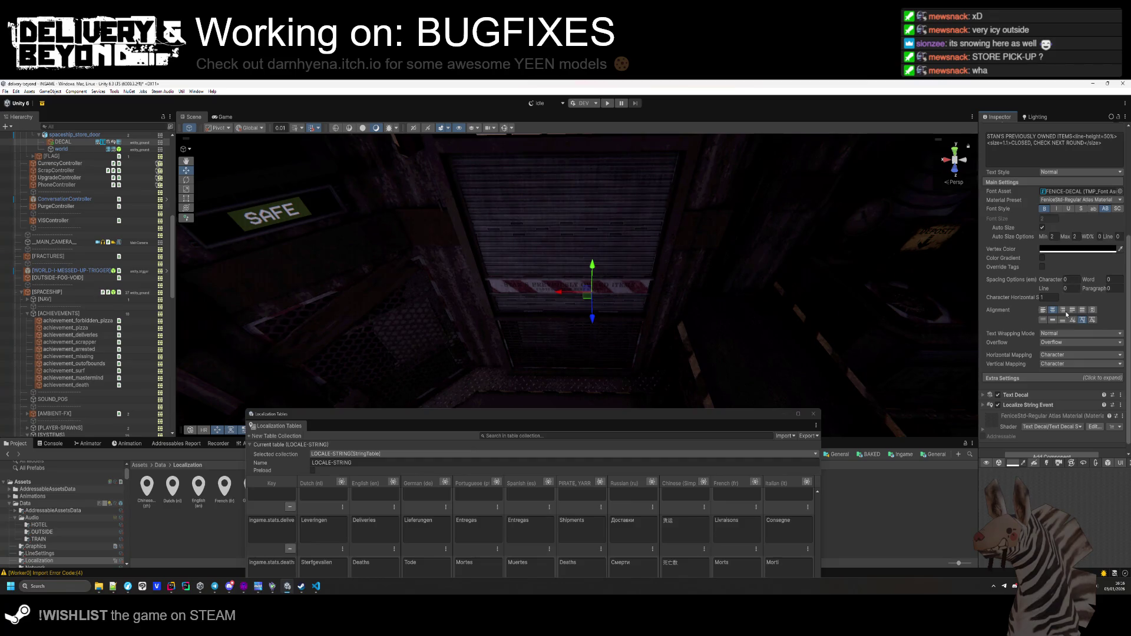
click(1025, 378)
scroll(1024, 355, down, 3)
scroll(1025, 355, down, 1)
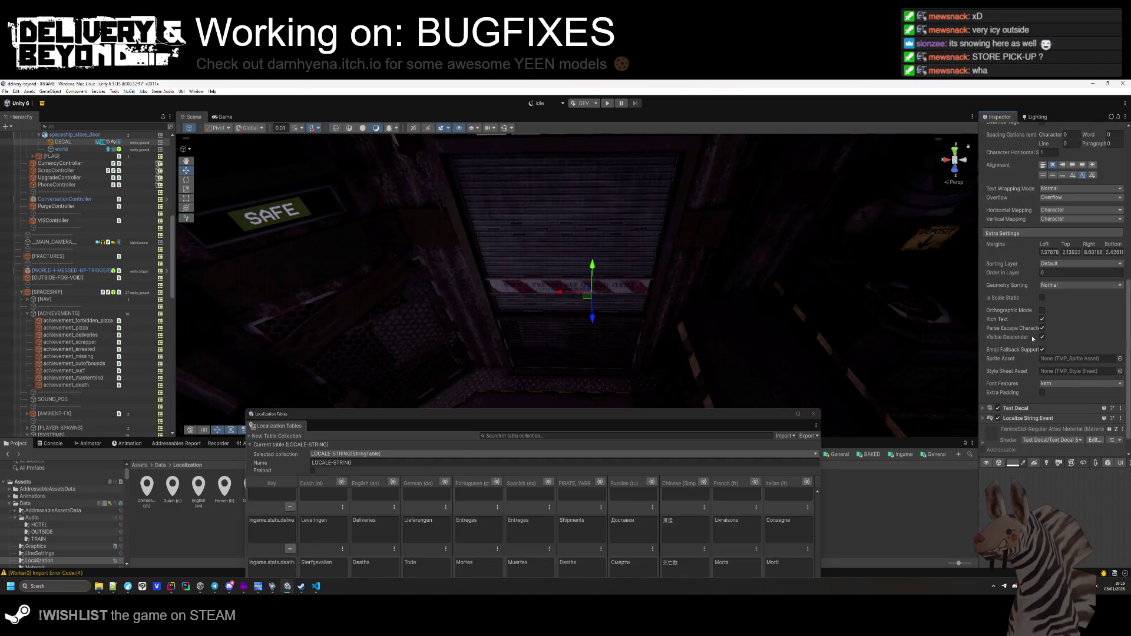
scroll(1033, 340, down, 1)
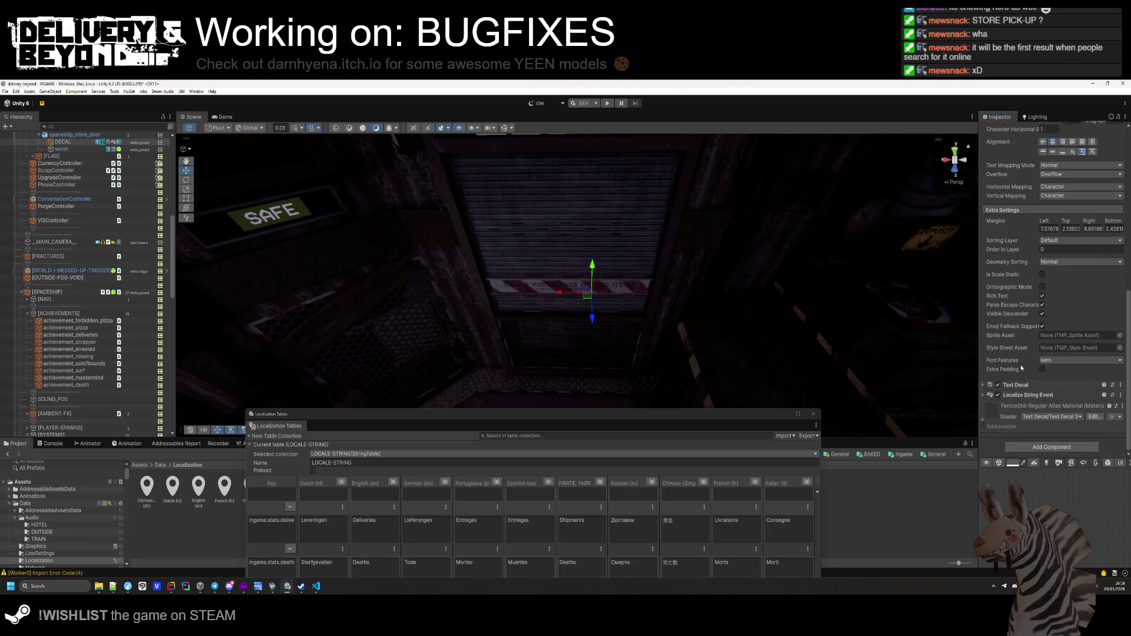
click(983, 421)
scroll(1007, 394, down, 8)
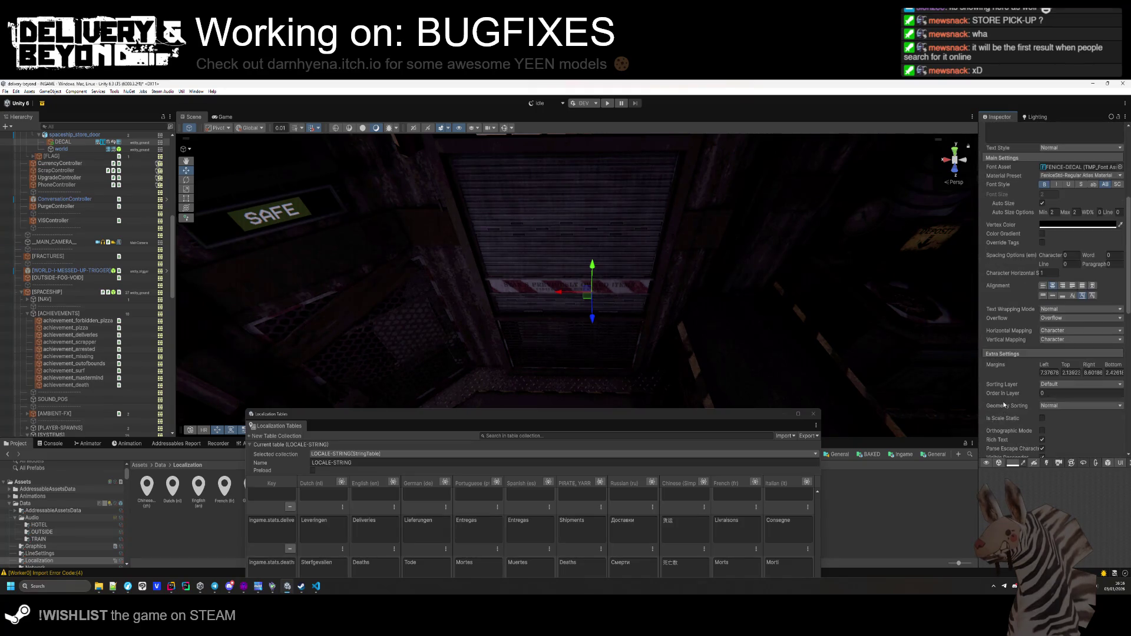
scroll(1012, 389, down, 2)
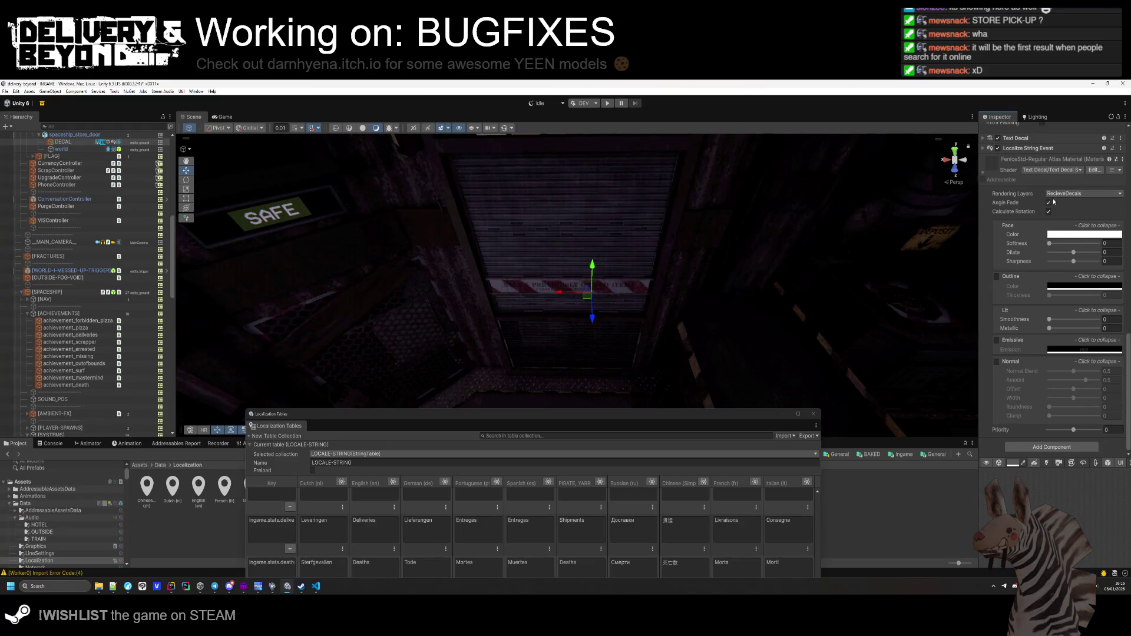
click(997, 277)
Raise the sign text's outline thickness to about 0.169.
click(1049, 296)
drag(1055, 297, 1057, 296)
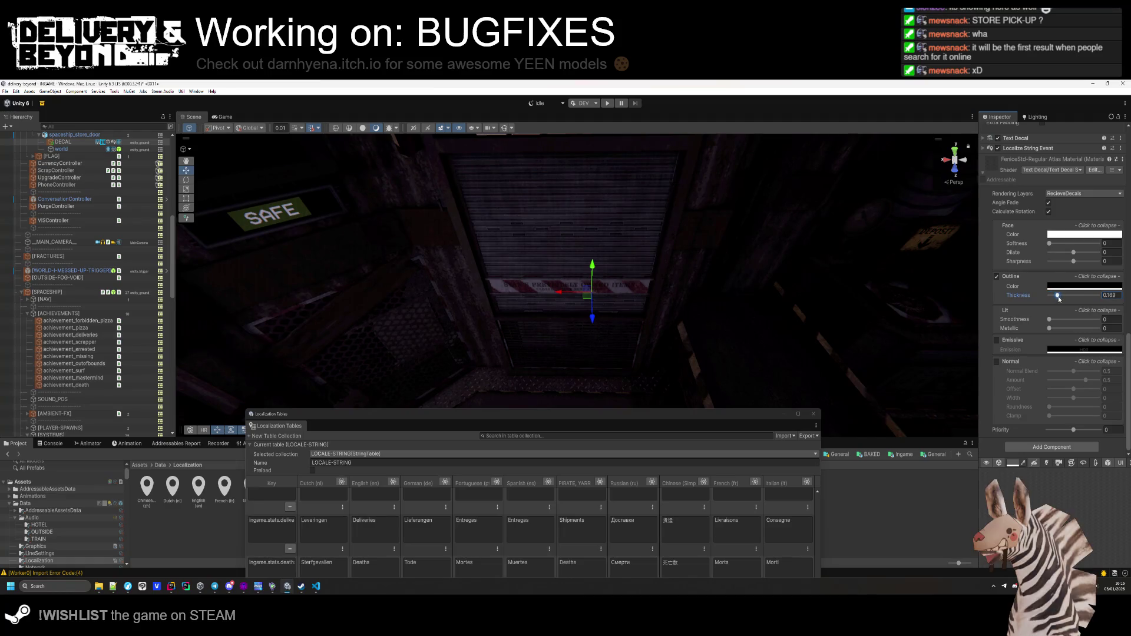
scroll(656, 295, up, 5)
scroll(667, 274, down, 5)
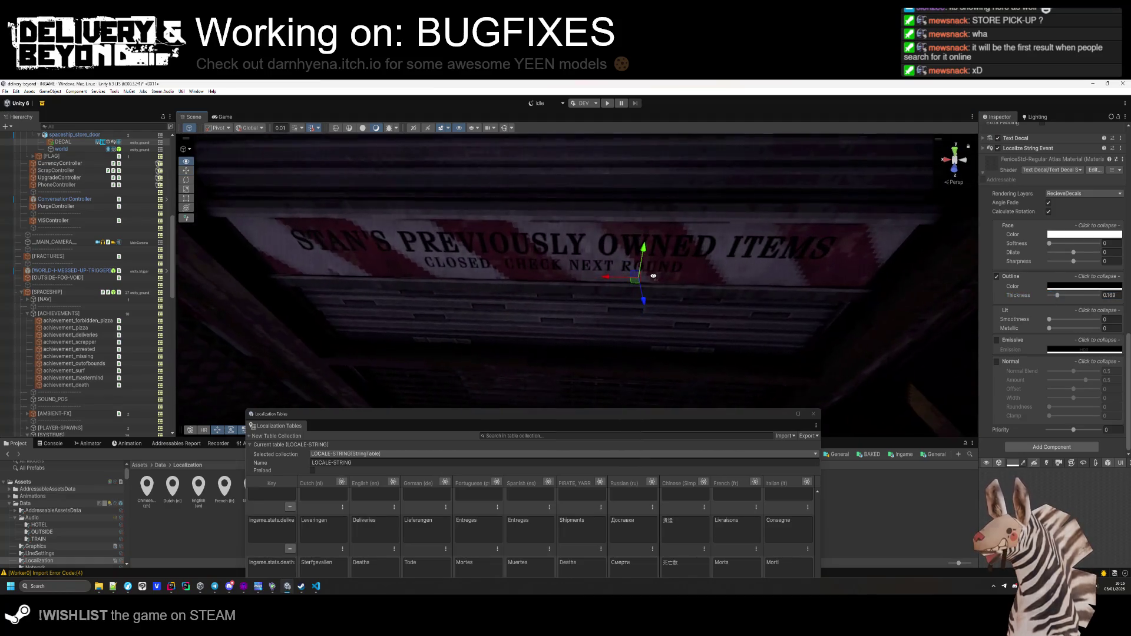
scroll(654, 247, up, 3)
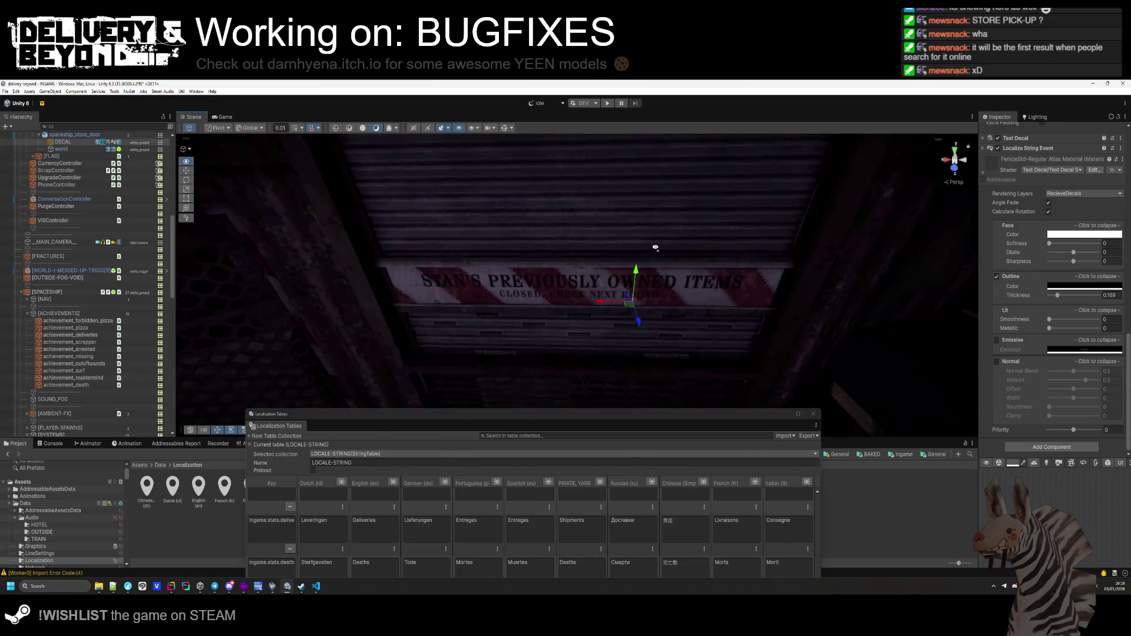
click(1112, 296)
text(0.2)
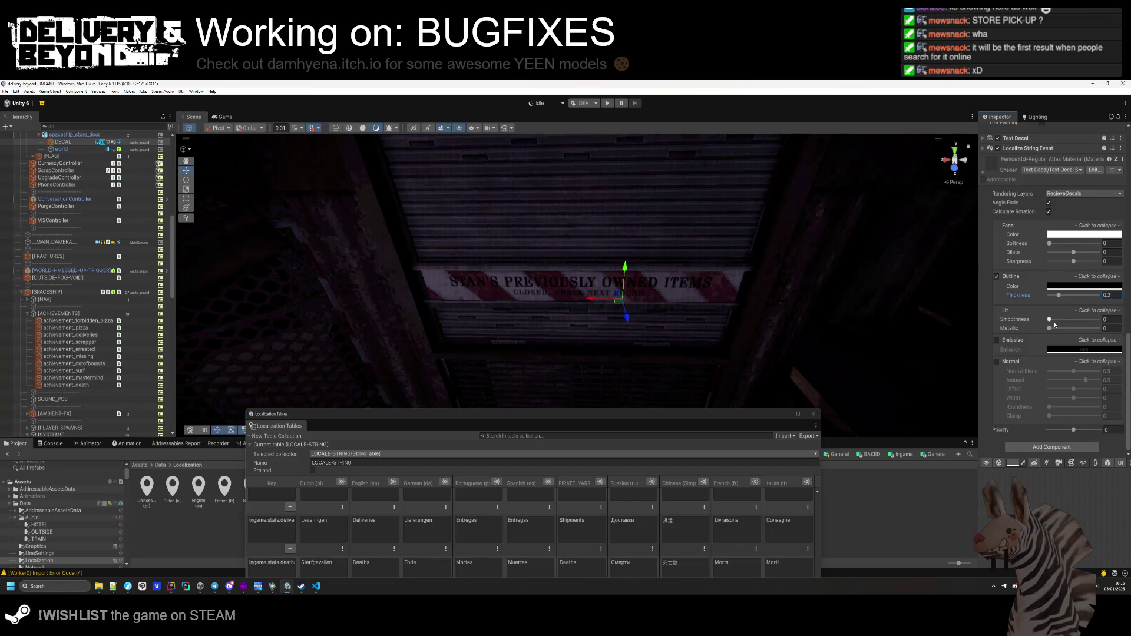
Turn off emission on the sign text and set dilate to 0.
click(996, 341)
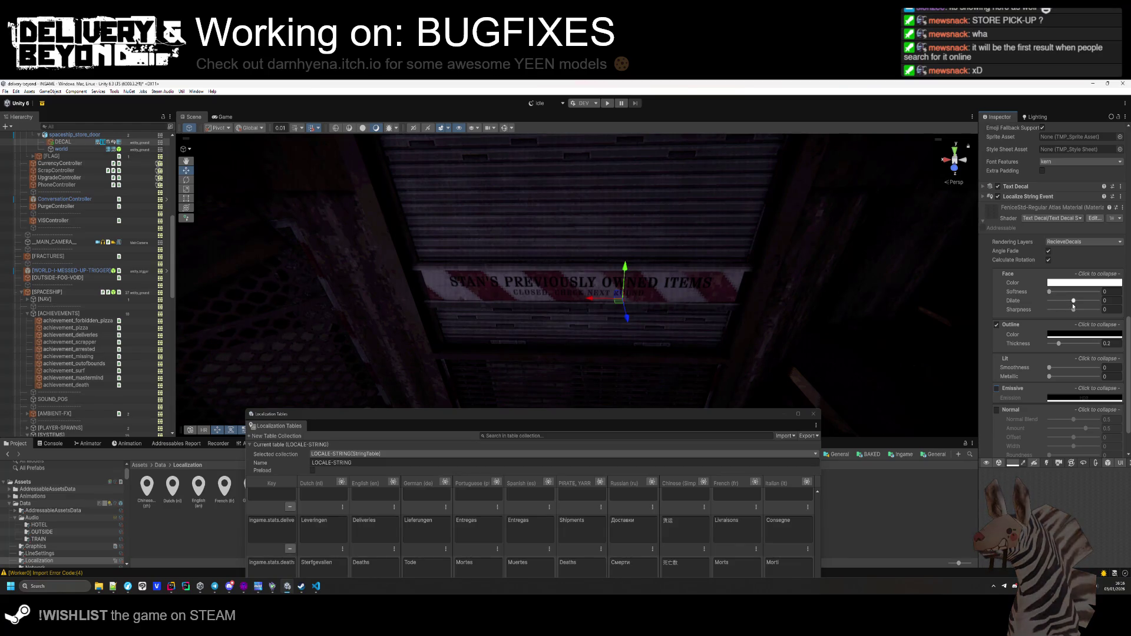
mouse_move(1074, 305)
mouse_down()
mouse_move(1052, 302)
mouse_move(1108, 302)
mouse_up()
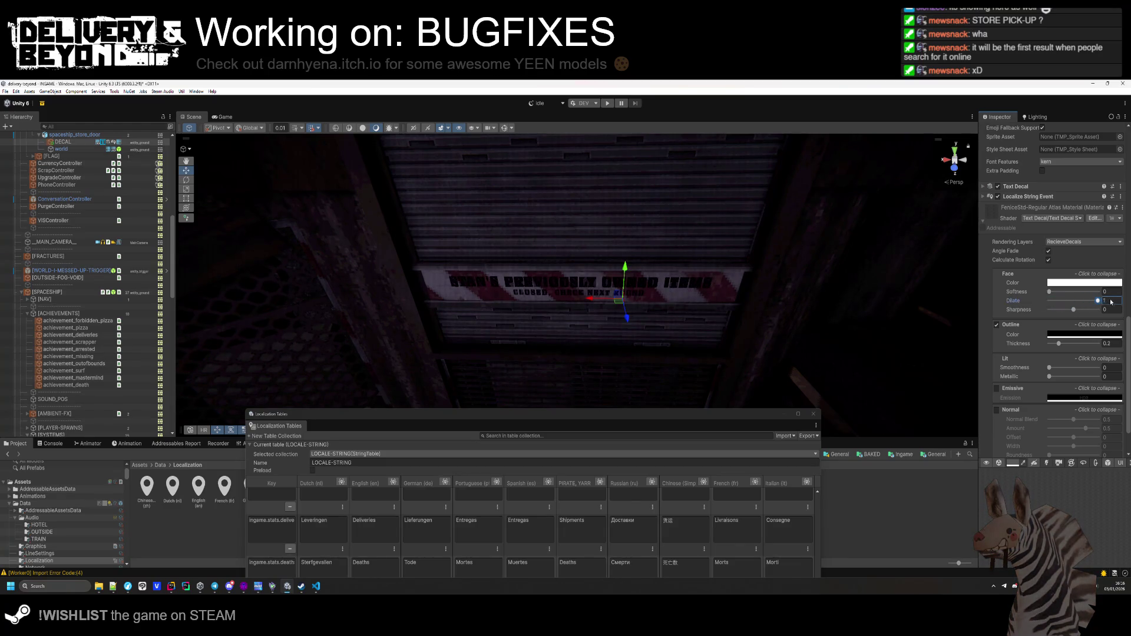
text(0)
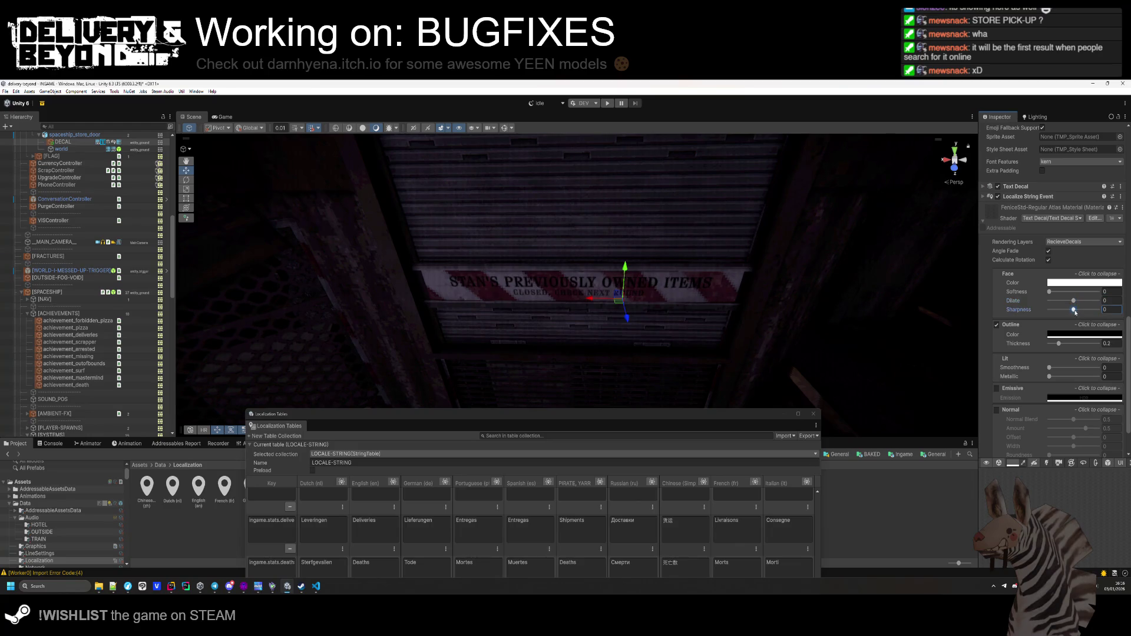
Reduce the sign text's outline thickness to 0.1.
drag(735, 309, 736, 312)
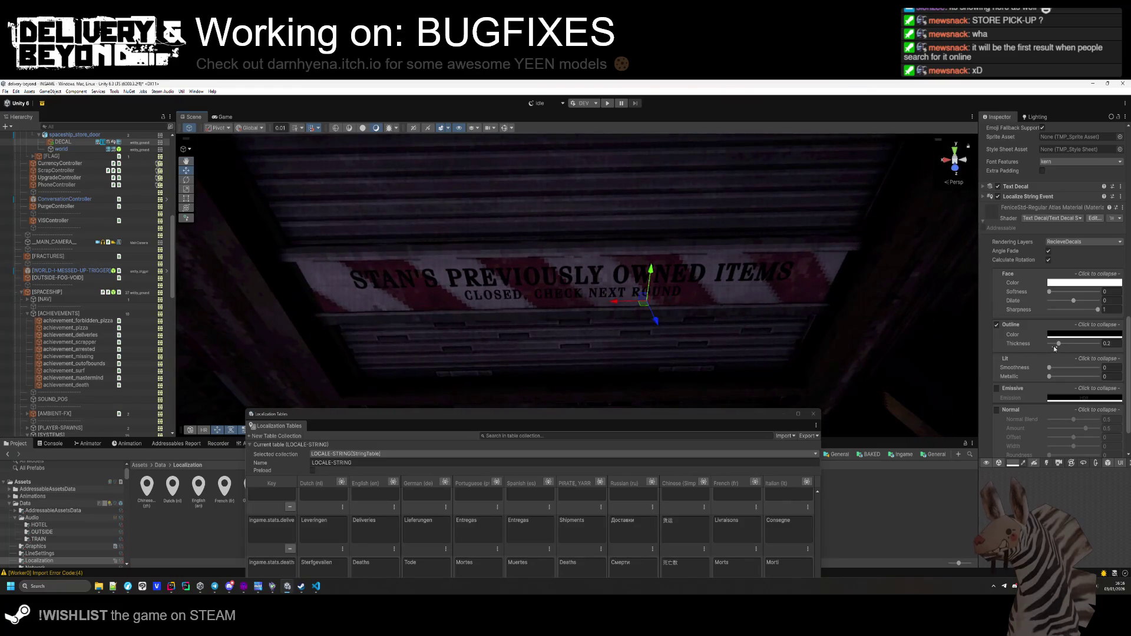
drag(1056, 345, 1035, 346)
drag(797, 316, 796, 316)
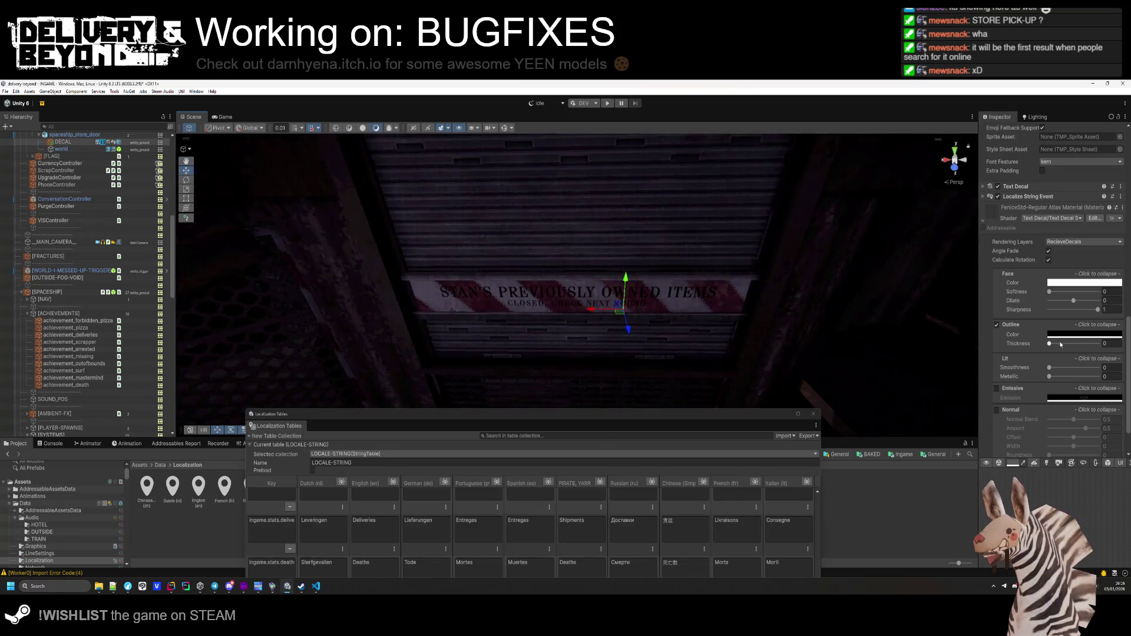
click(1050, 346)
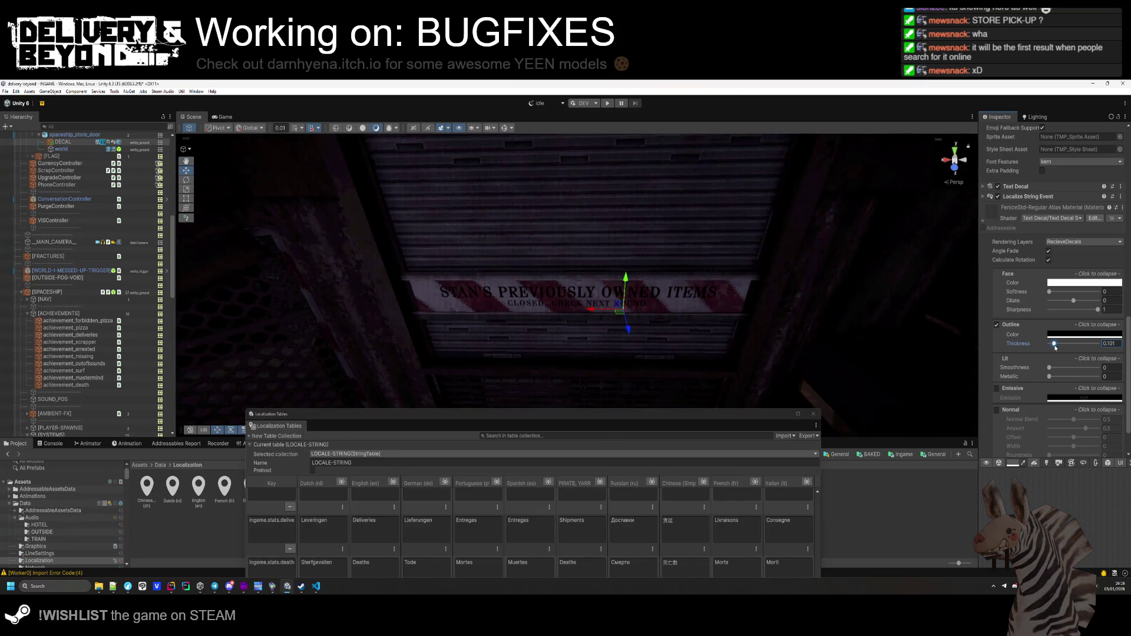
double_click(1111, 344)
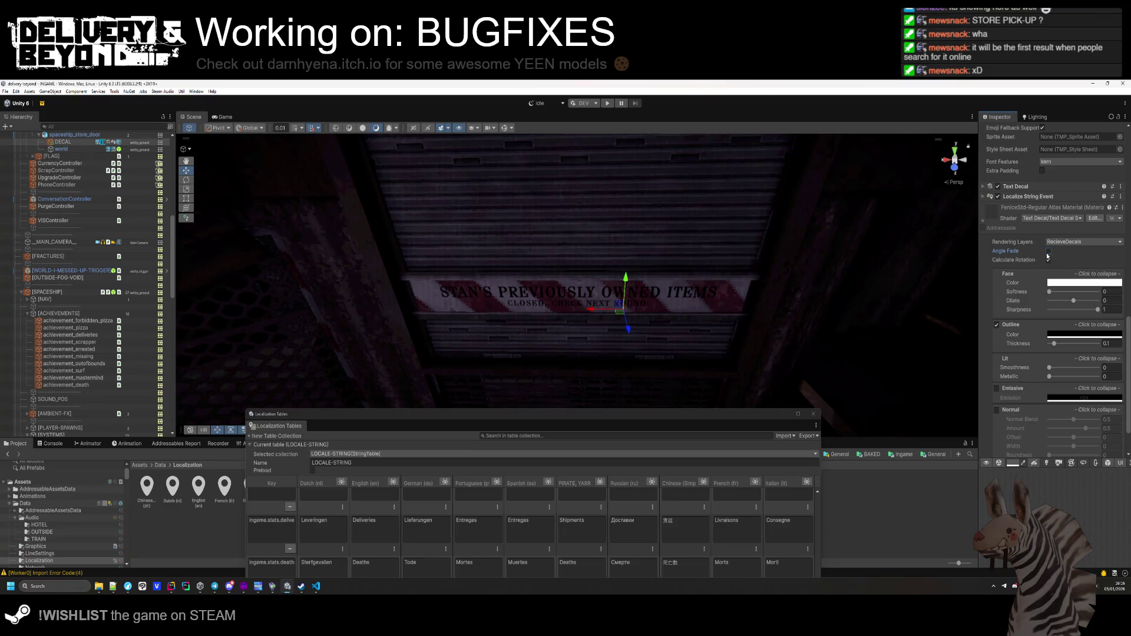
Collapse the material properties, toggle Rich Text off and on, and raise the Localization Tables.
mouse_move(722, 293)
mouse_down()
mouse_move(662, 328)
mouse_move(662, 366)
mouse_move(671, 332)
mouse_up()
click(984, 222)
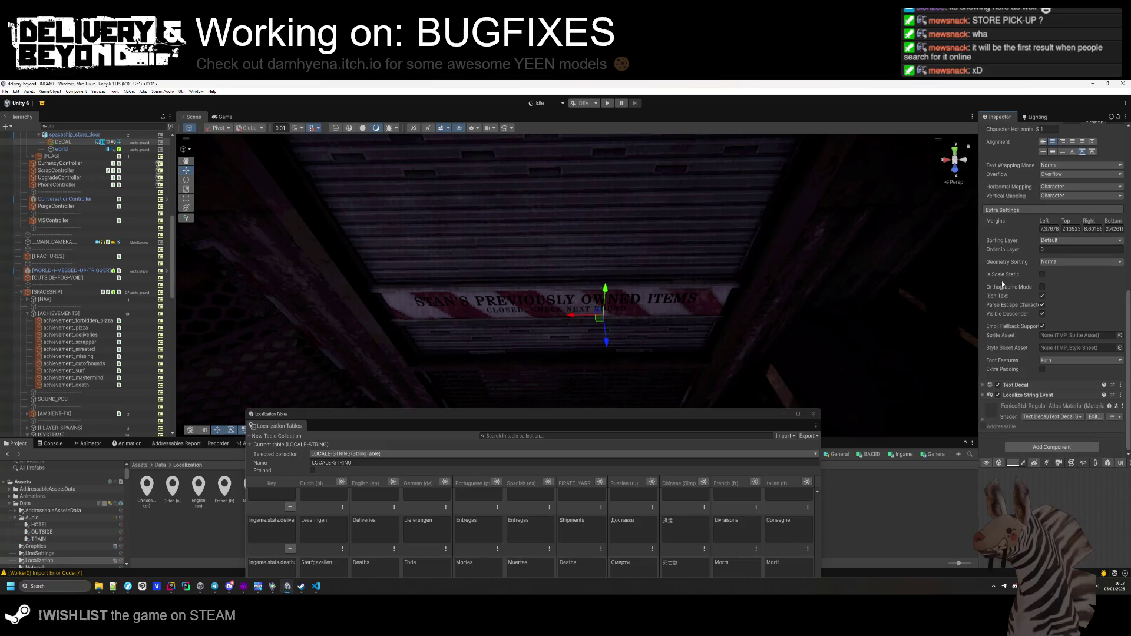
click(1042, 296)
click(1042, 296)
scroll(1043, 295, up, 5)
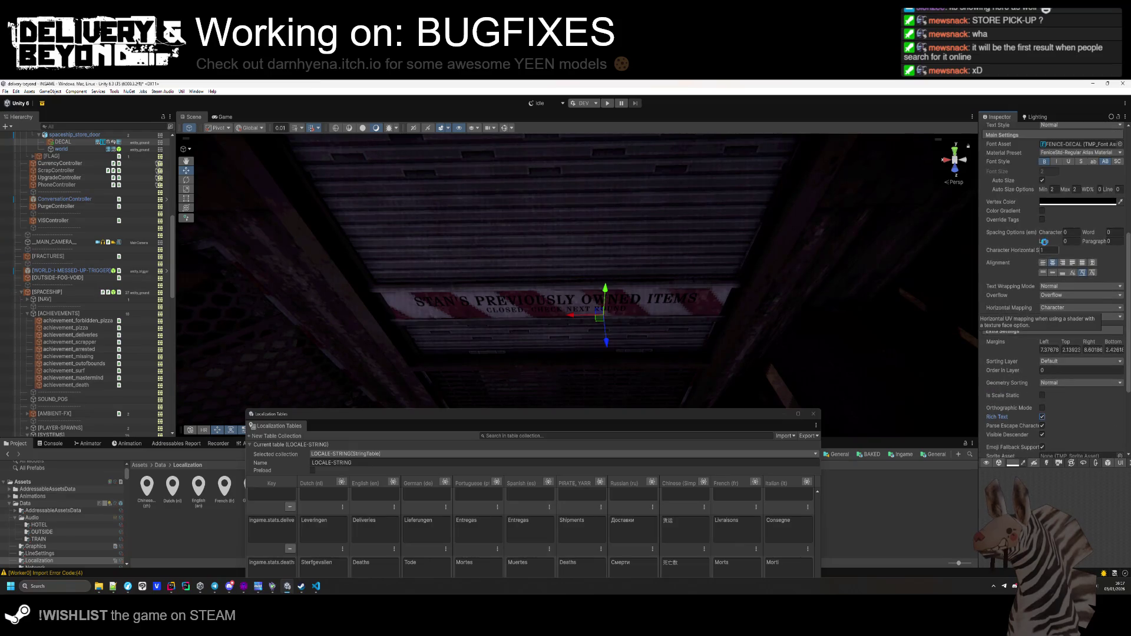
drag(530, 415, 540, 186)
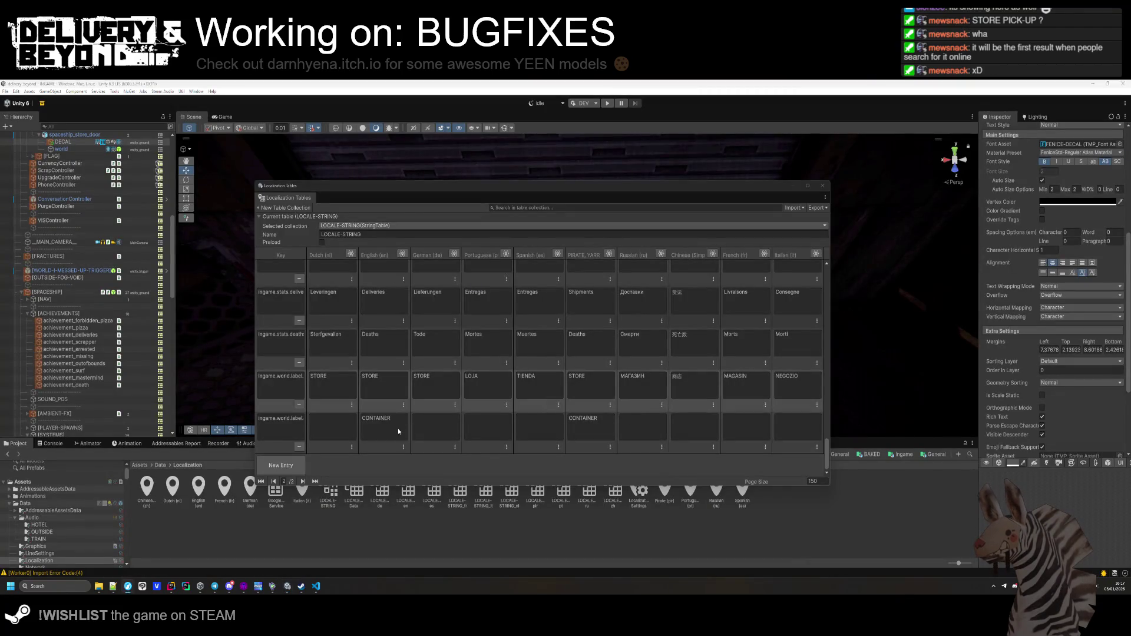
Enter Chinese 容器 for the CONTAINER row.
click(328, 427)
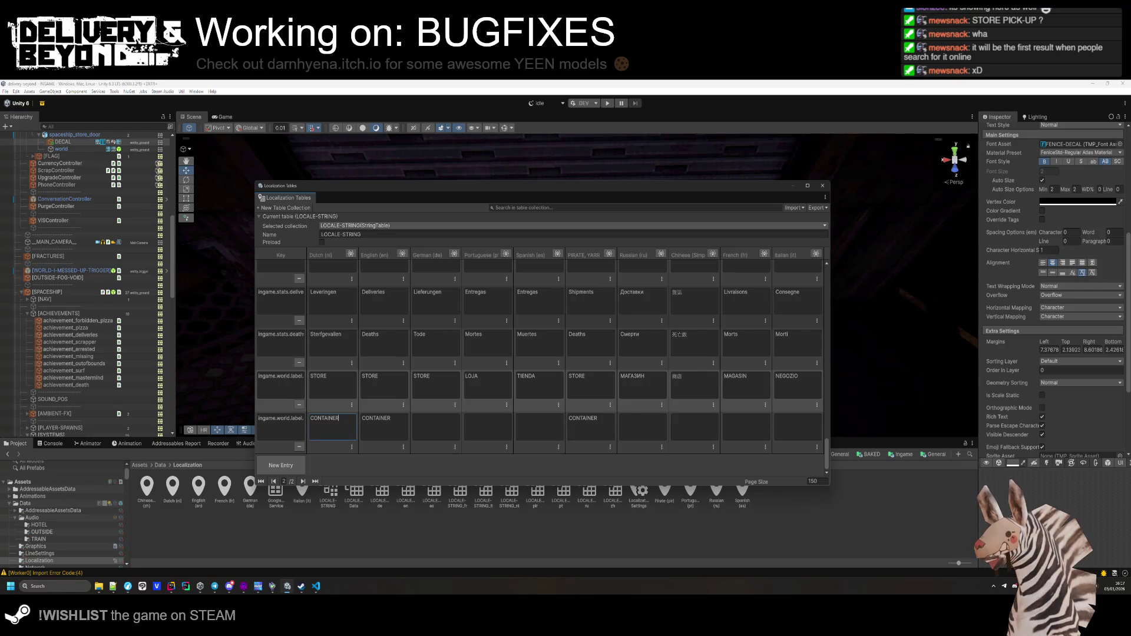
click(563, 491)
click(683, 426)
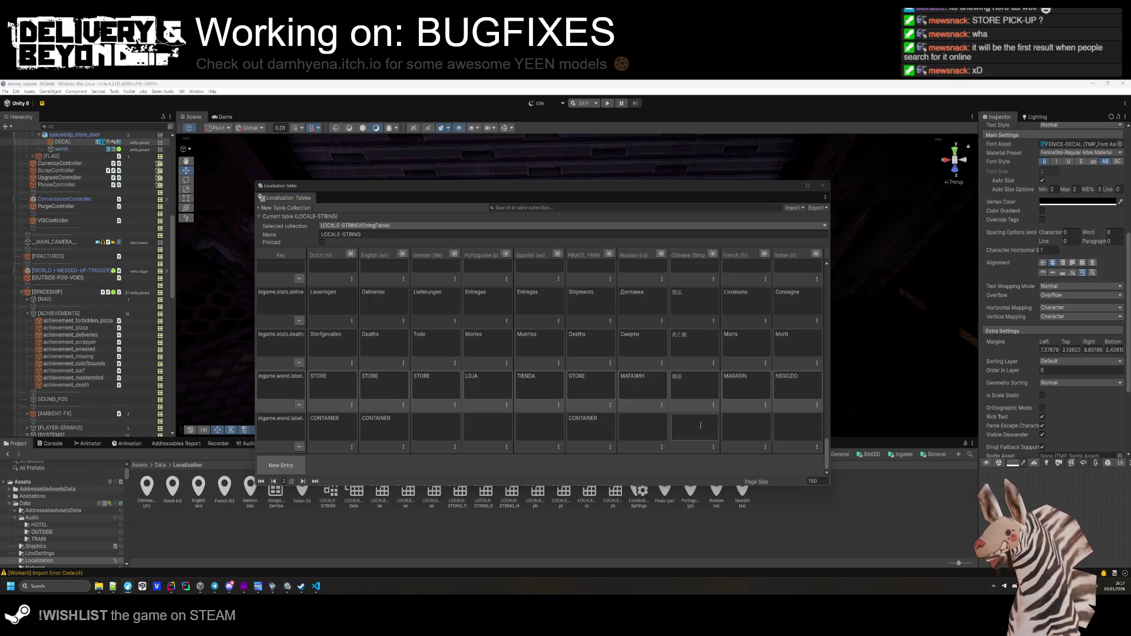
text(容器)
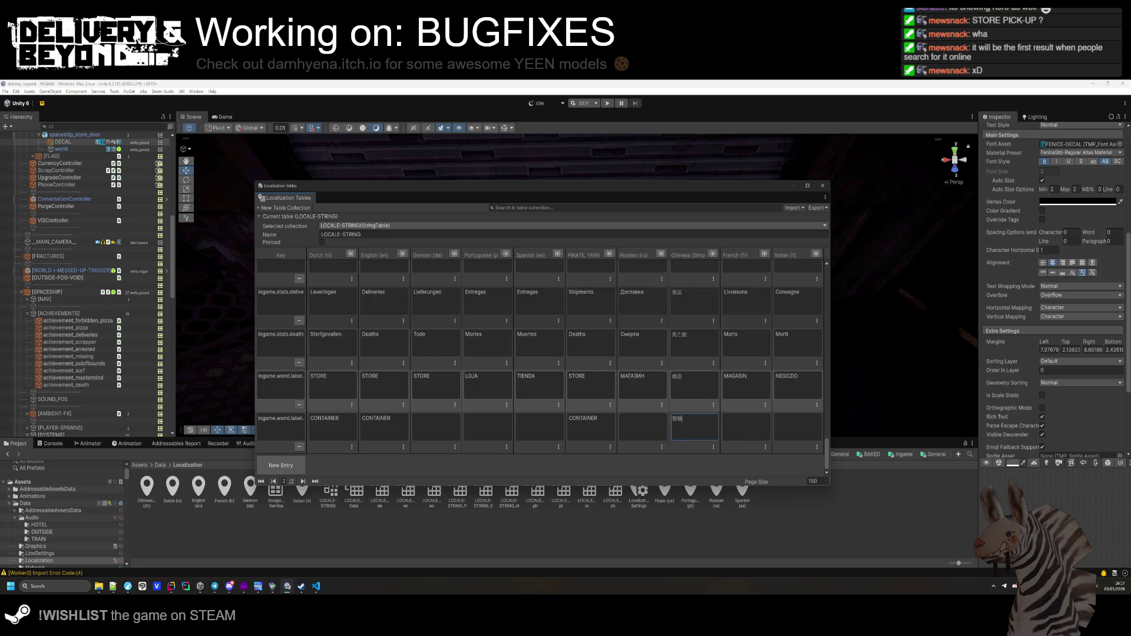
click(629, 438)
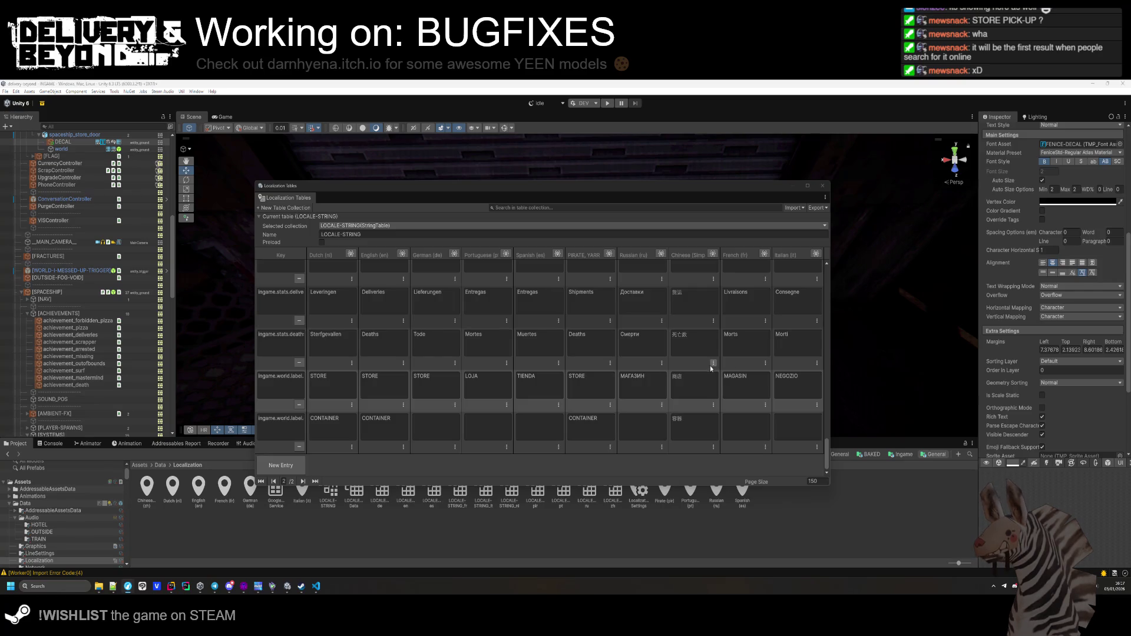
Search 'container' and set the CONTAINER row's pirate translation to CHEST.
click(548, 208)
text(container)
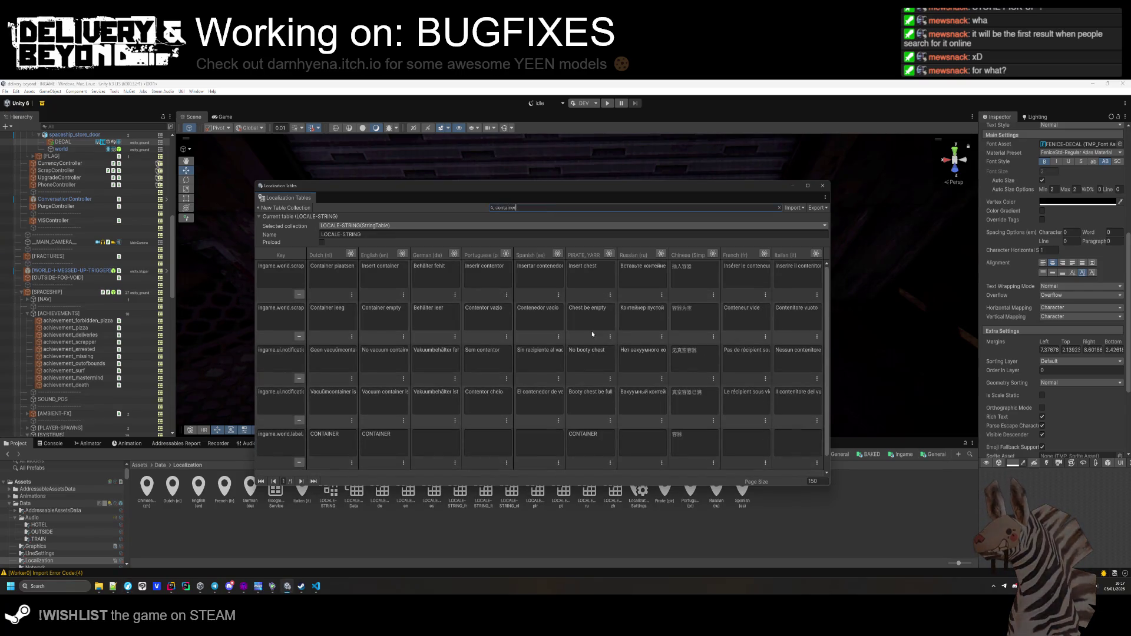
click(605, 445)
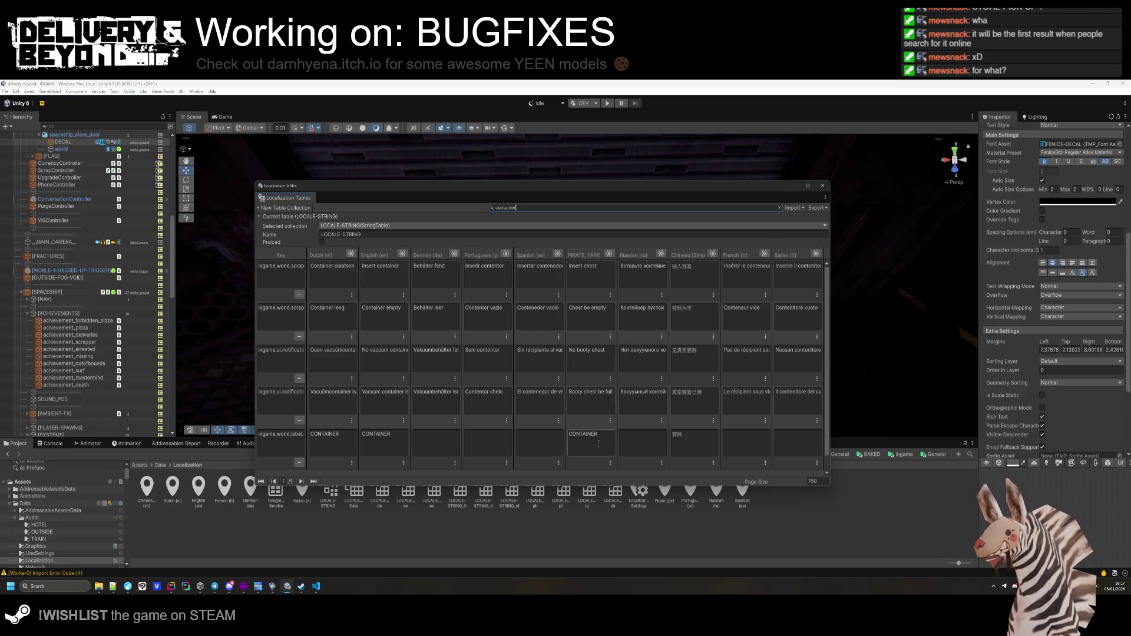
text(CHEST)
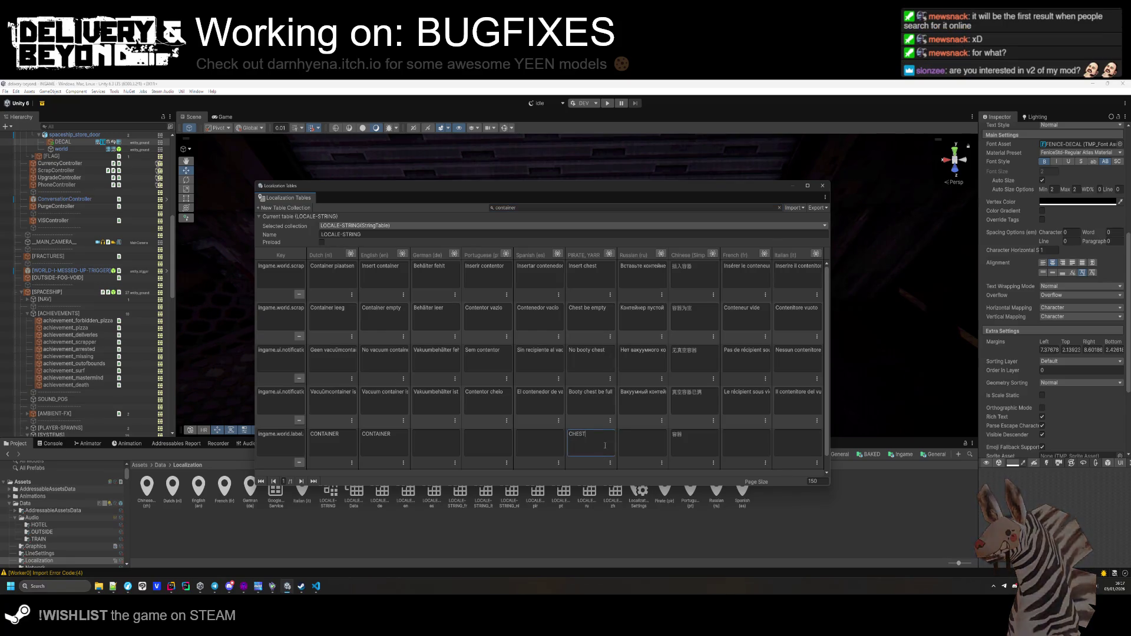
click(777, 208)
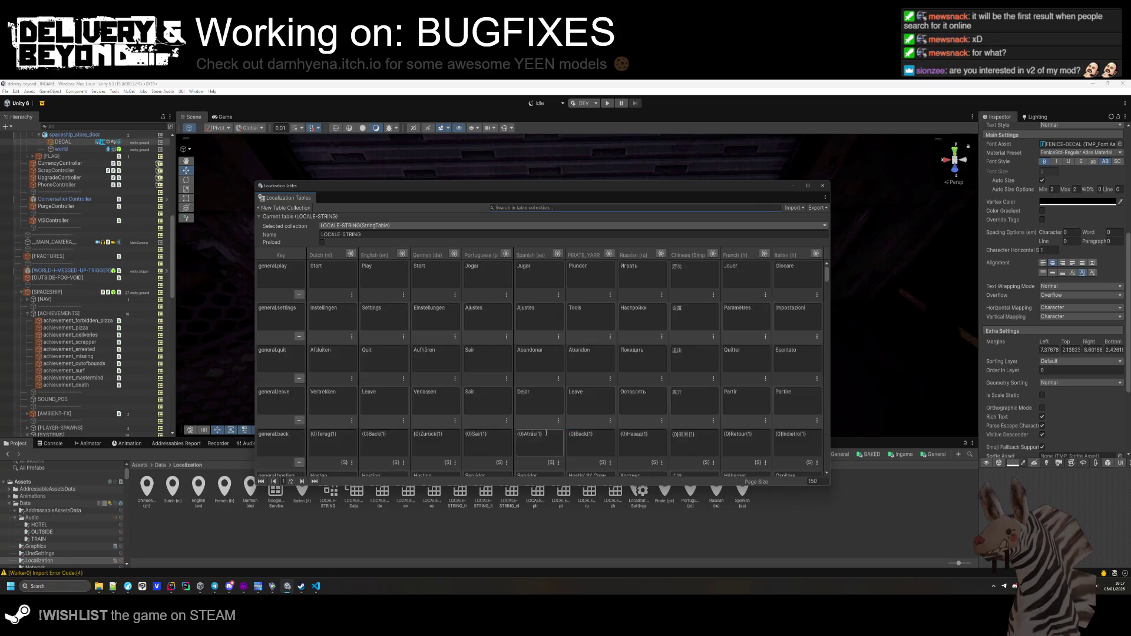
click(314, 481)
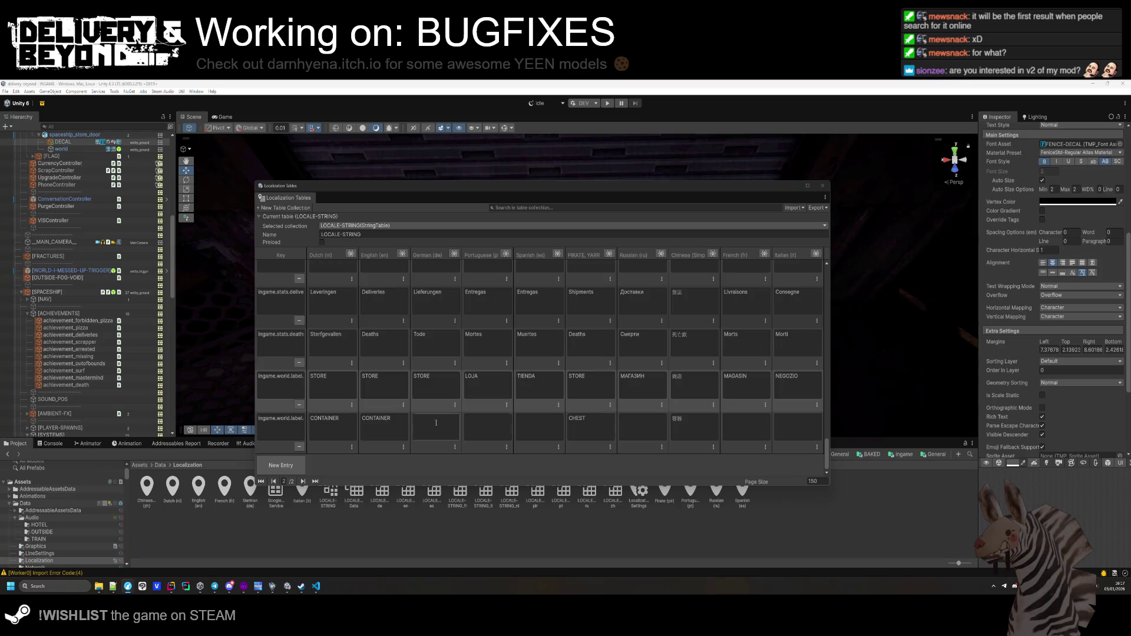
Enter Portuguese CONTENTOR, Spanish CONTENEDOR and the Italian translation for CONTAINER.
click(486, 429)
text(CONTENTOR)
click(453, 417)
click(537, 421)
text(CONTENEDOR)
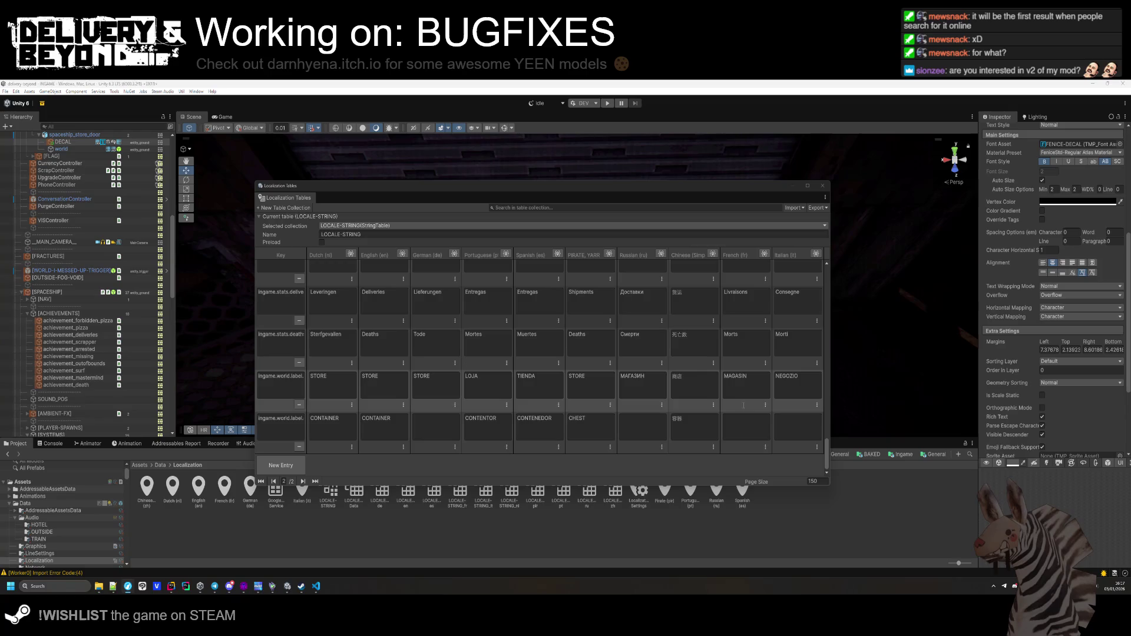
click(806, 417)
text(CONTENITORE)
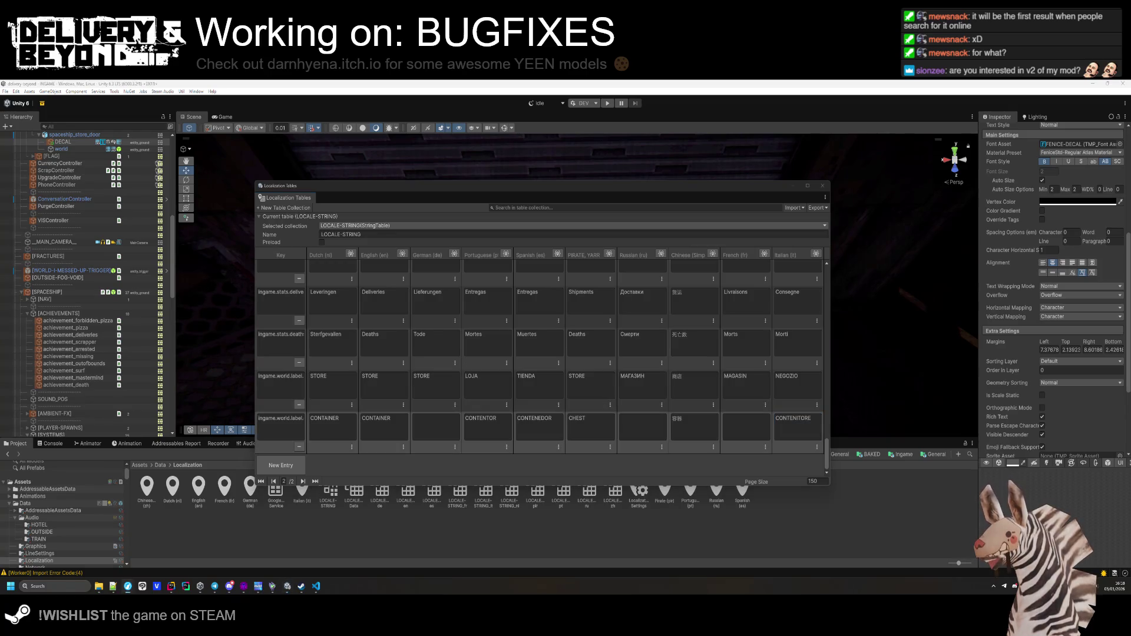
click(746, 420)
Fill the CONTAINER row's Russian КОНТЕЙНЕР, French and German cells, then close Localization Tables.
click(642, 424)
text(КОНТЕЙНЕР)
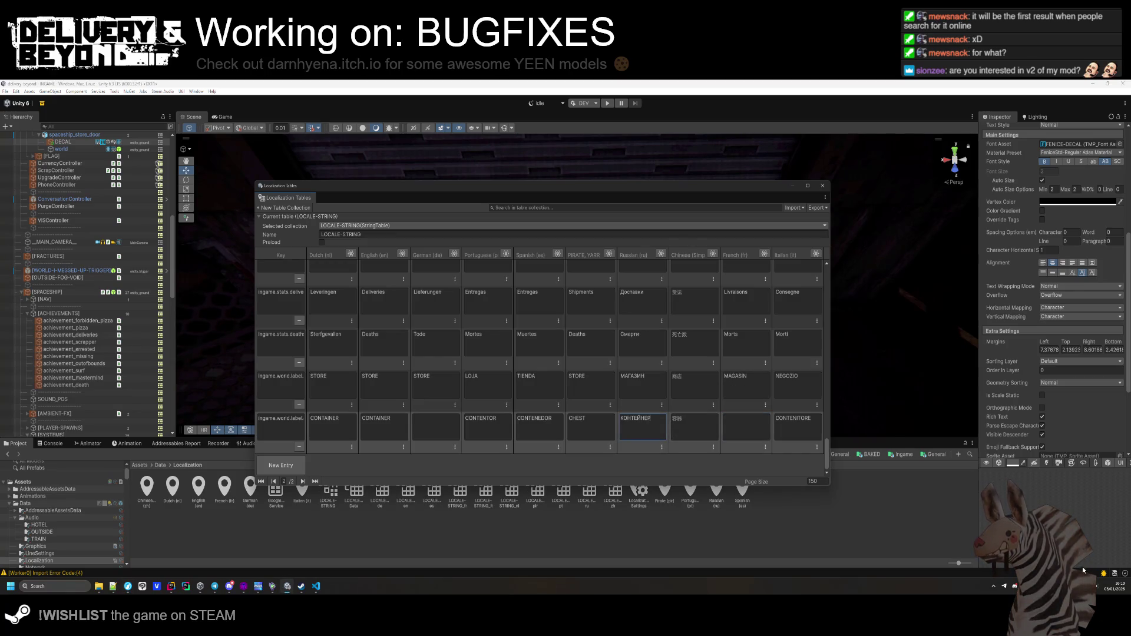
click(737, 432)
text(CONTENEUR)
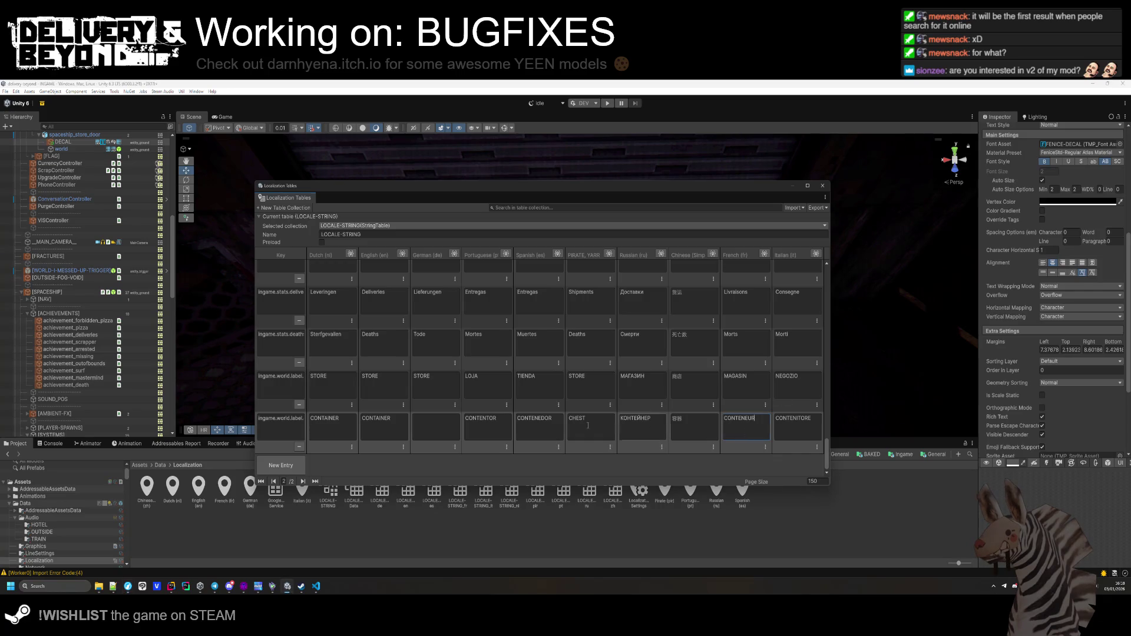
click(436, 426)
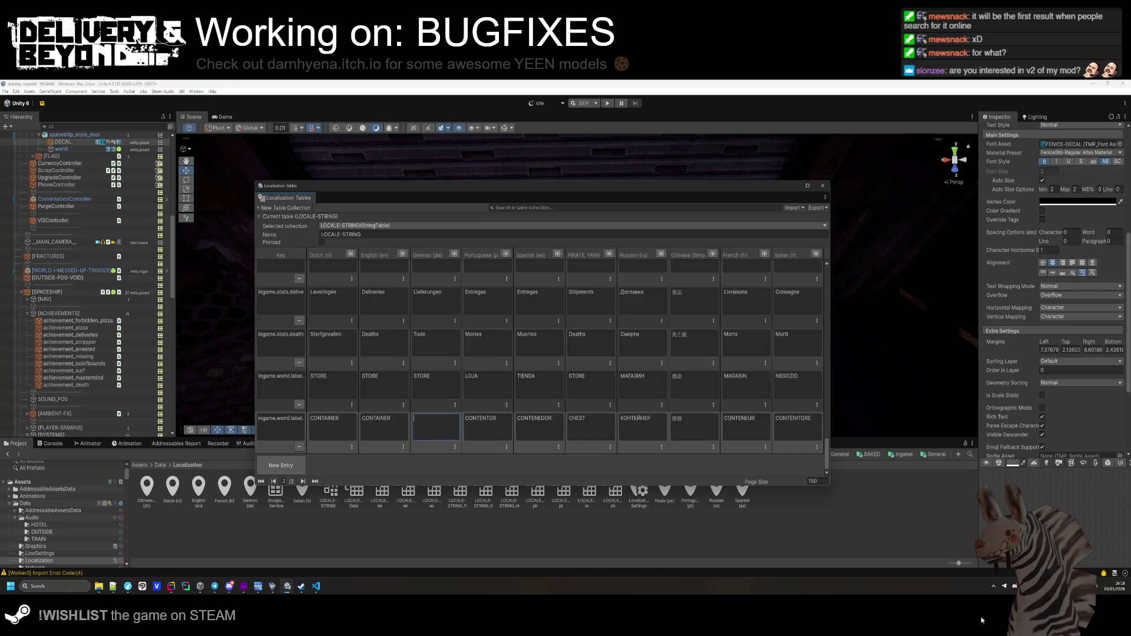
click(1084, 600)
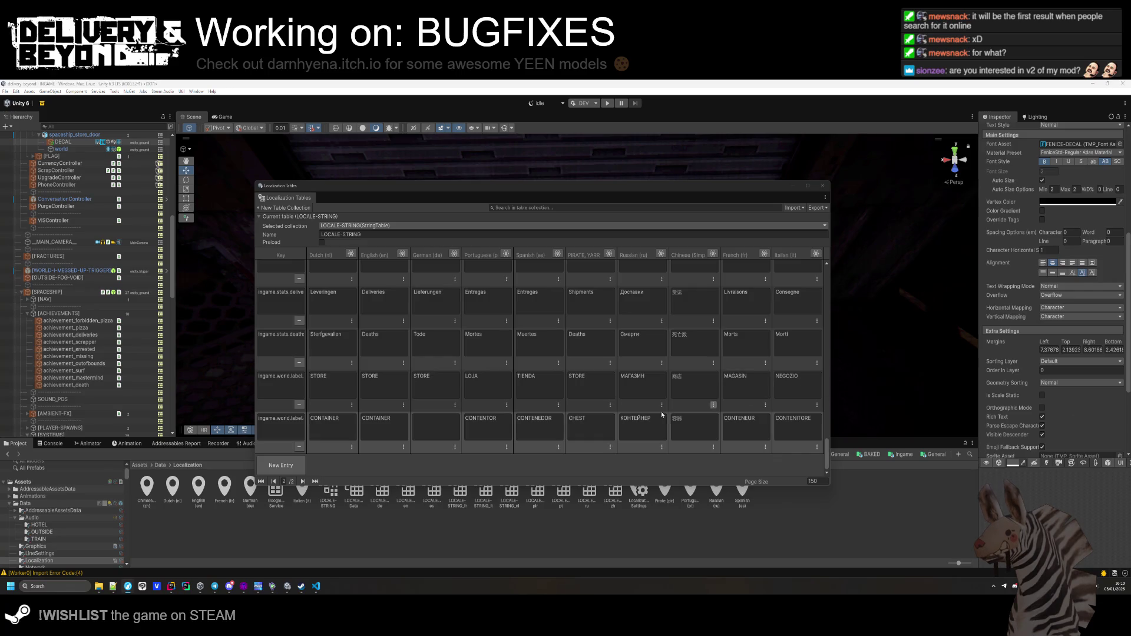
click(443, 427)
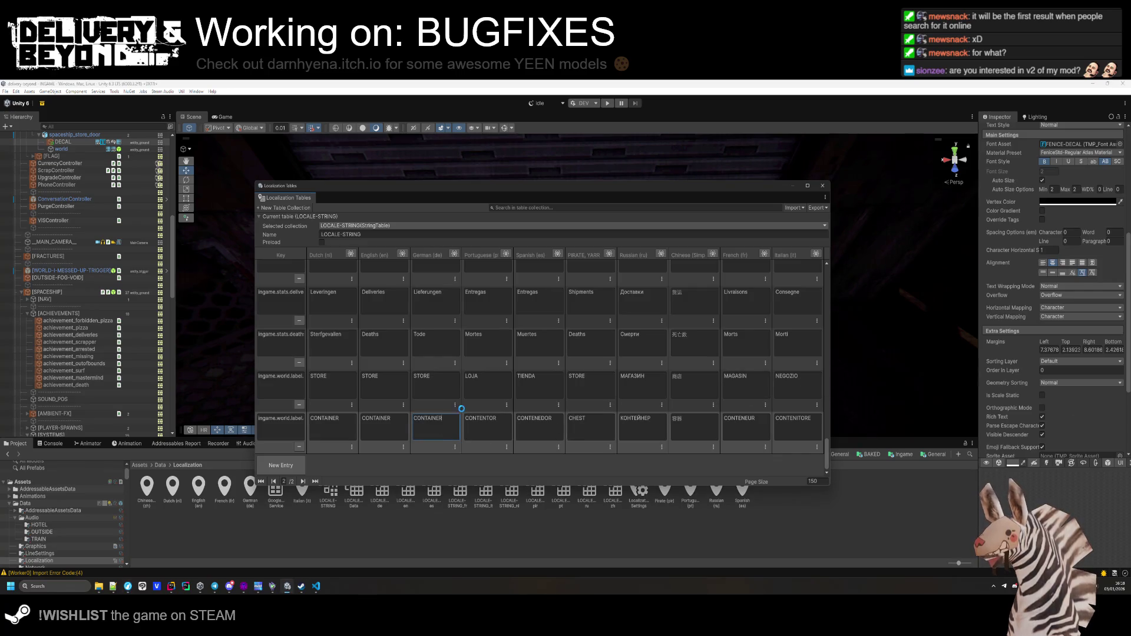
click(822, 186)
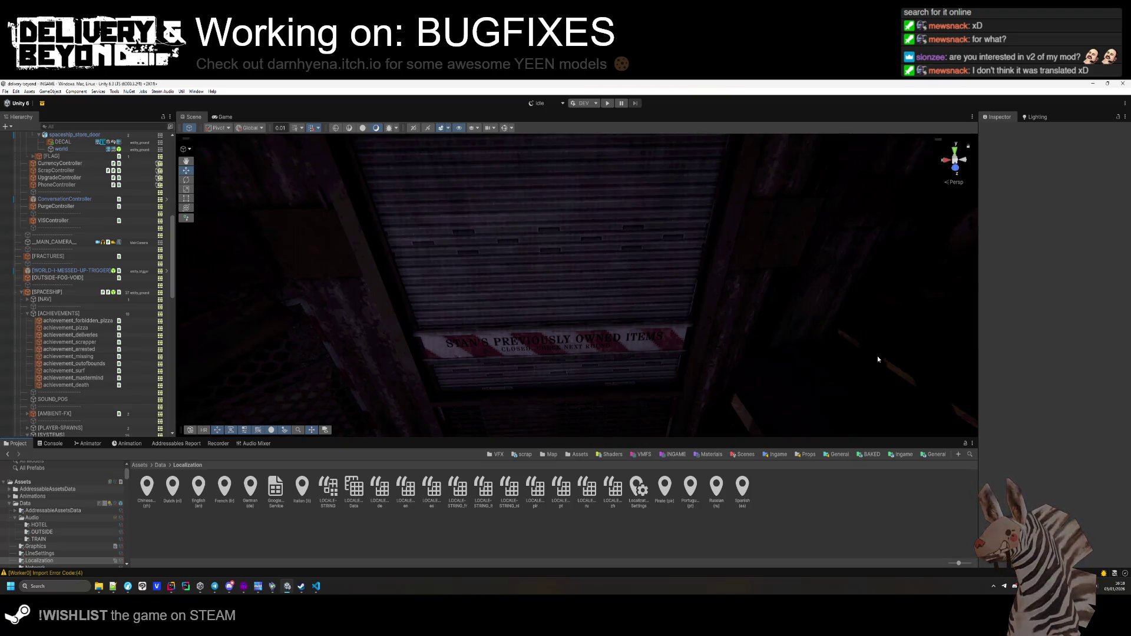
Zoom the Scene view out and start the game in Play mode.
scroll(759, 408, down, 10)
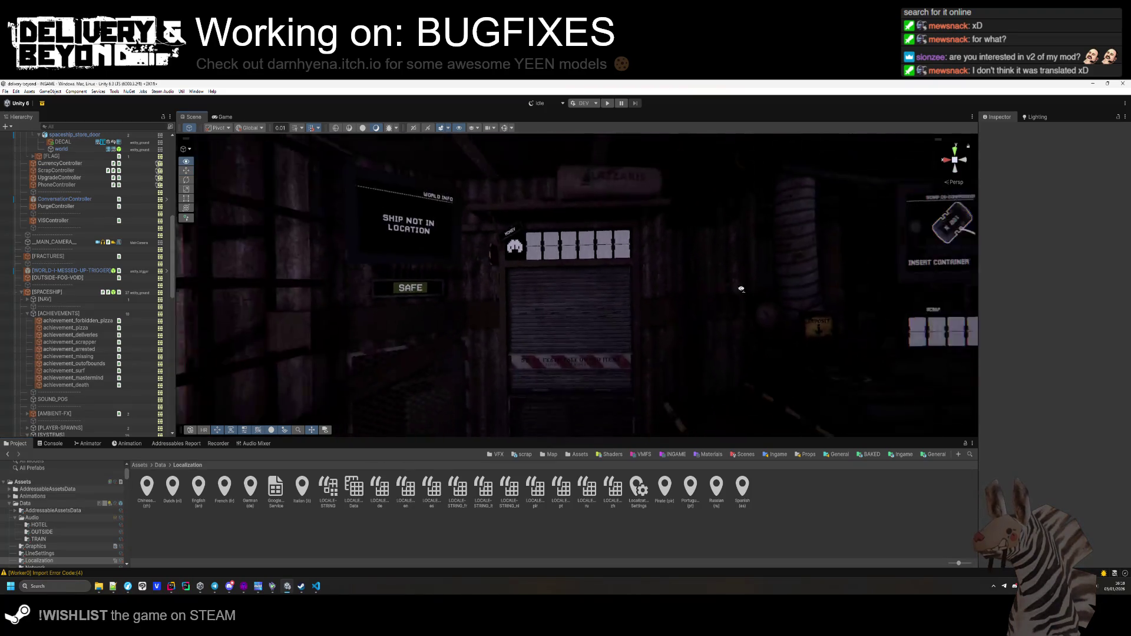
click(605, 106)
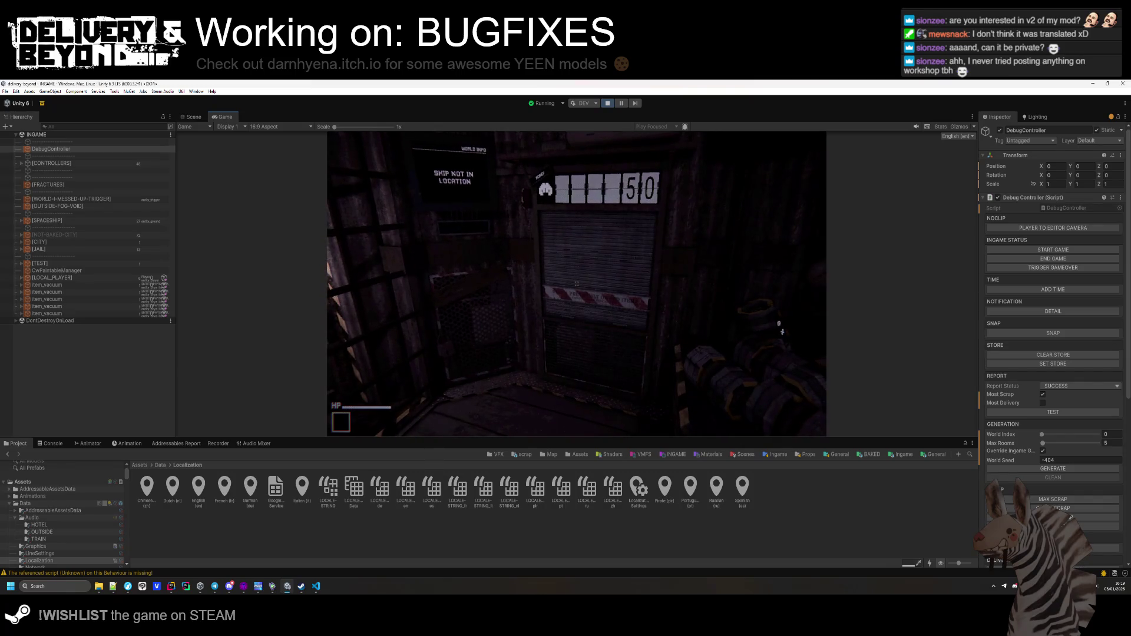
Walk the player up to the shutter door and back to view the whole room.
key(w)
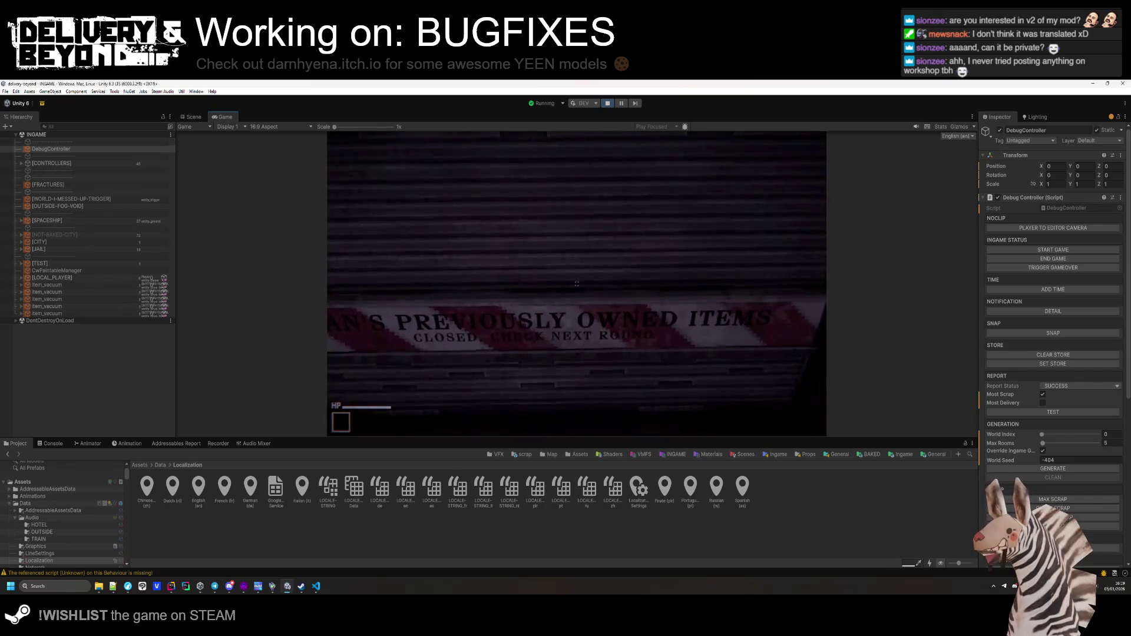
key(s)
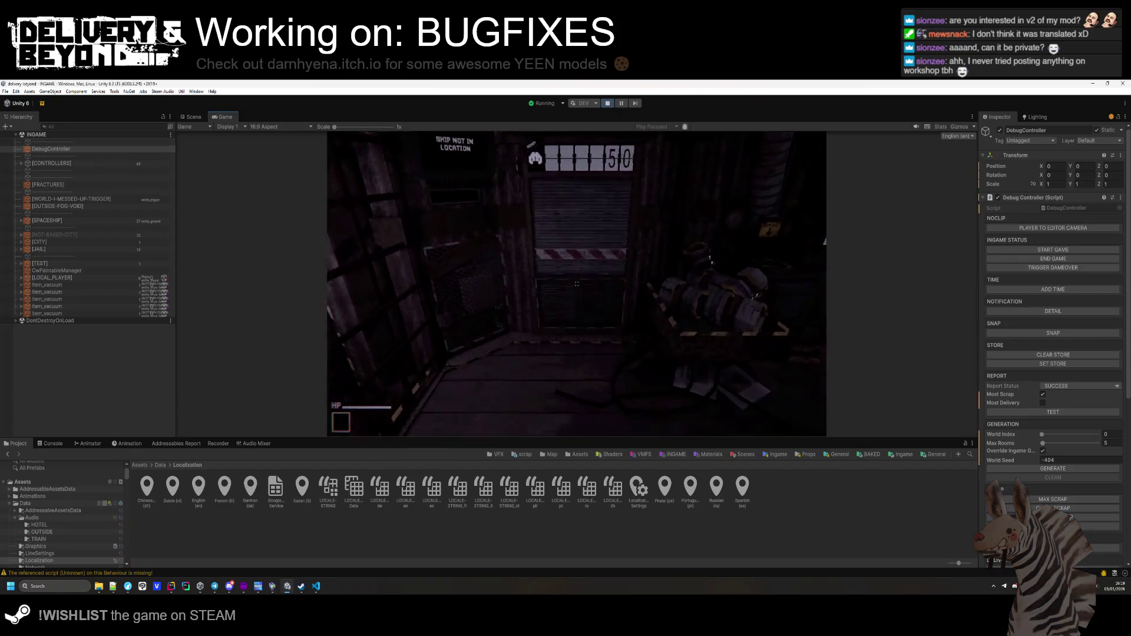
key(w)
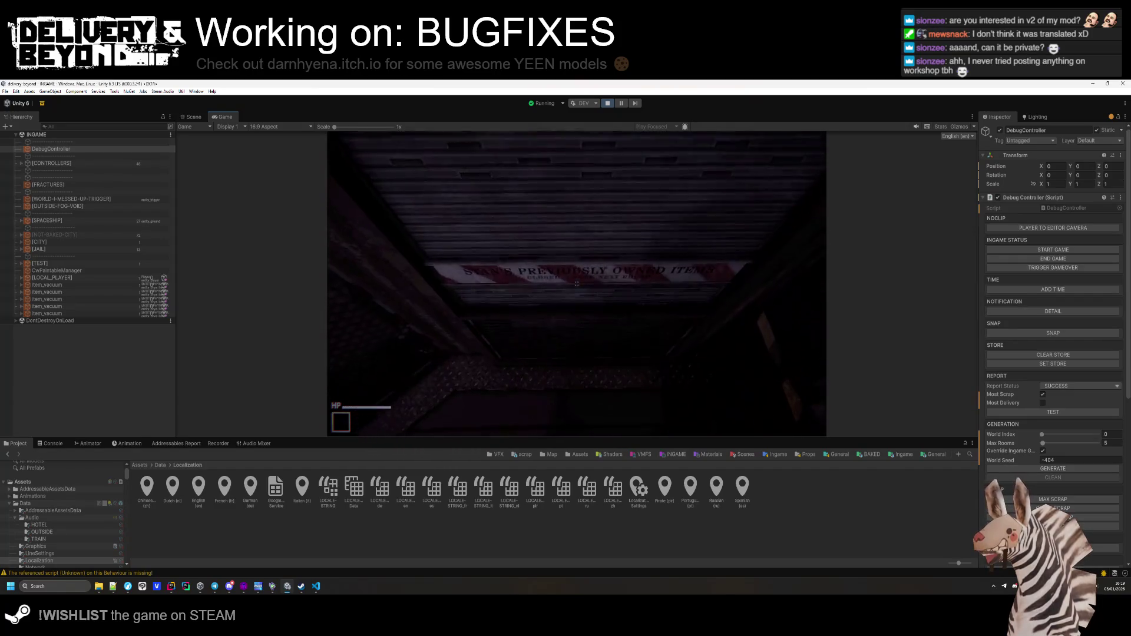
key(s)
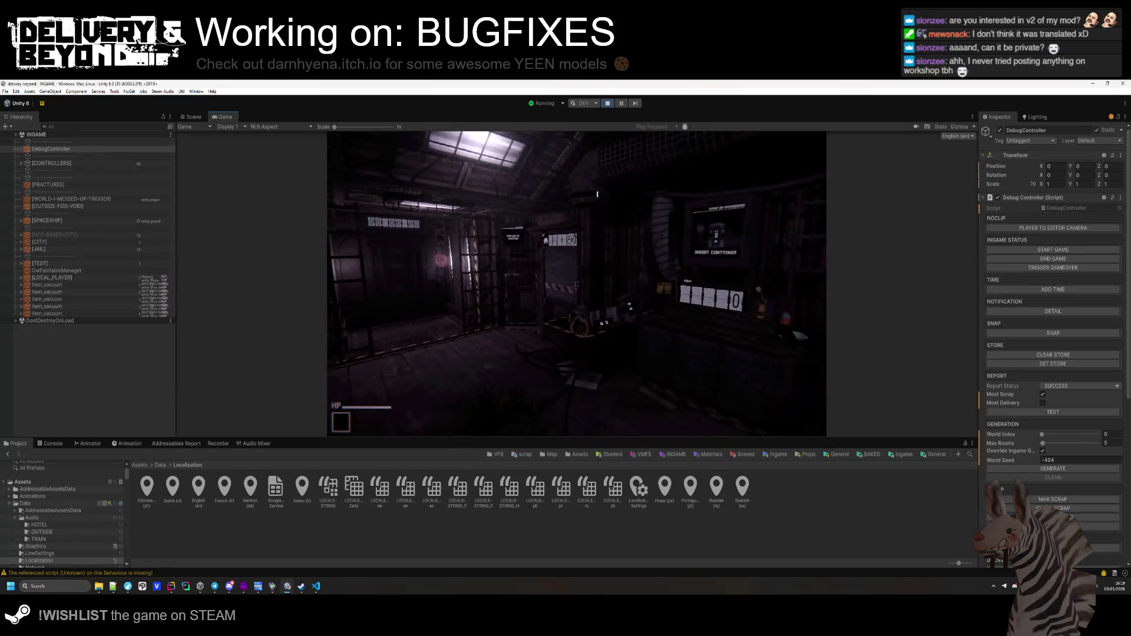
key(s)
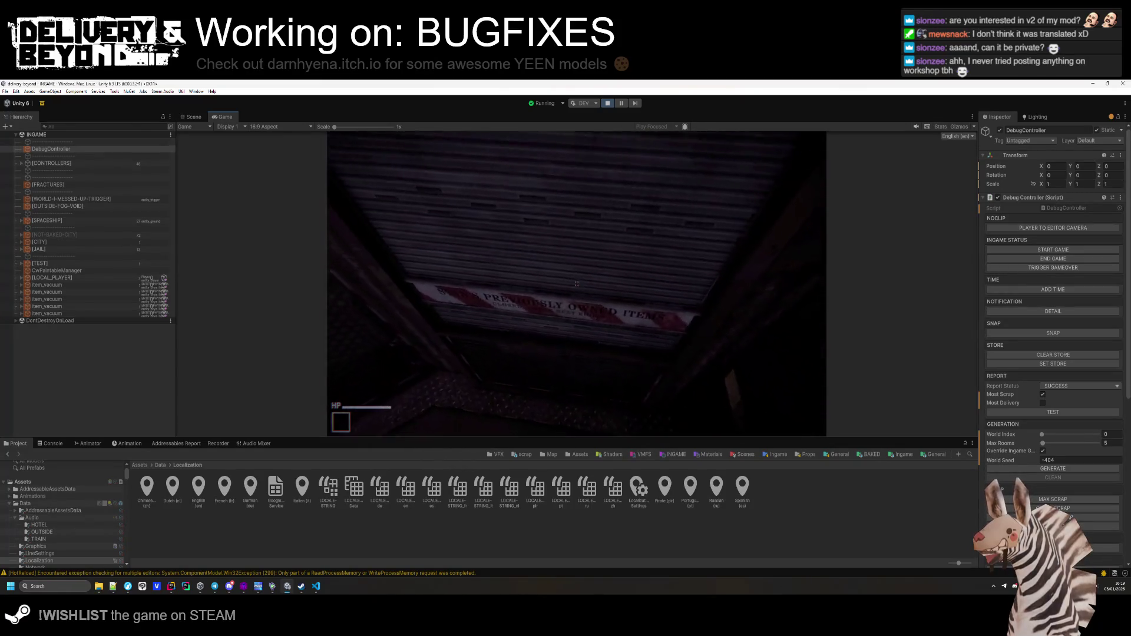
Approach the store counter and the taped shutter wall, then switch to the Scene view.
key(w)
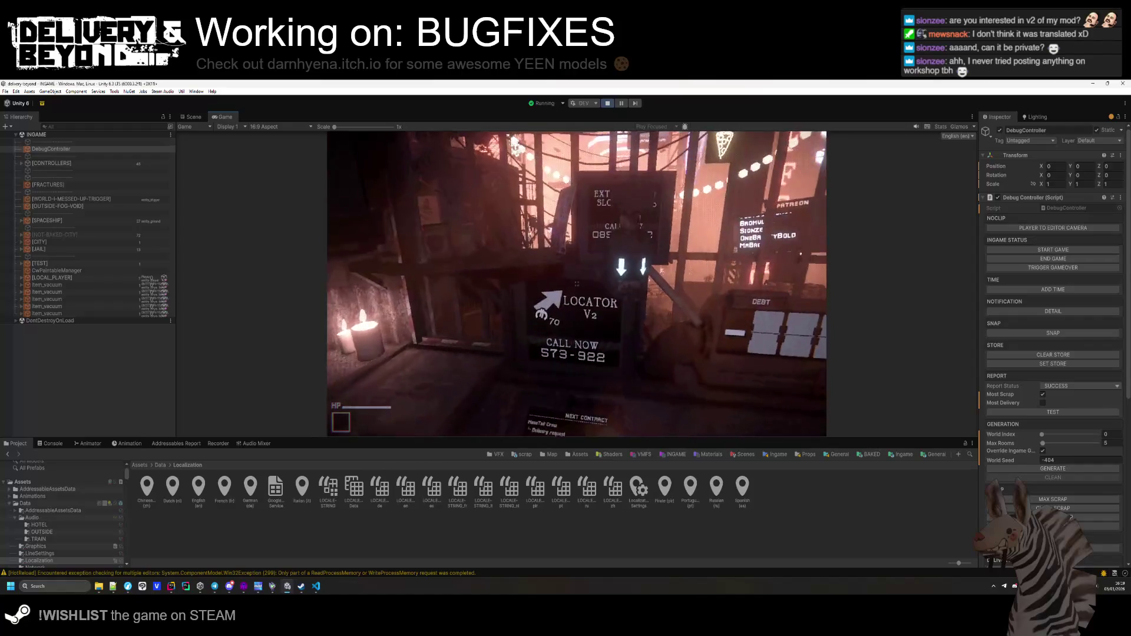
key(s)
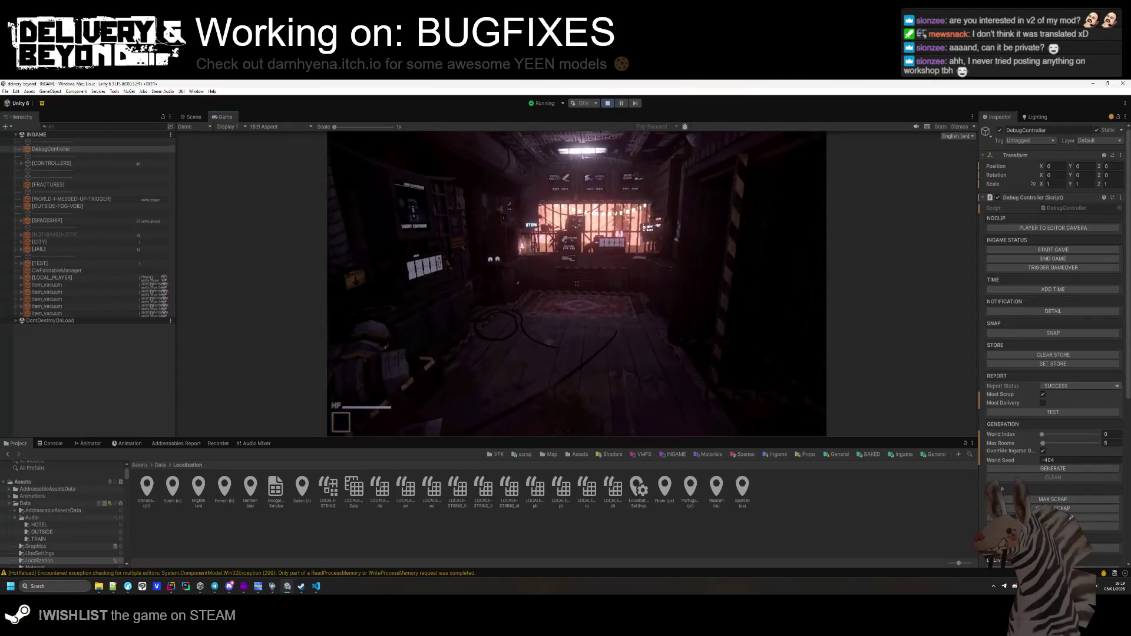
key(w)
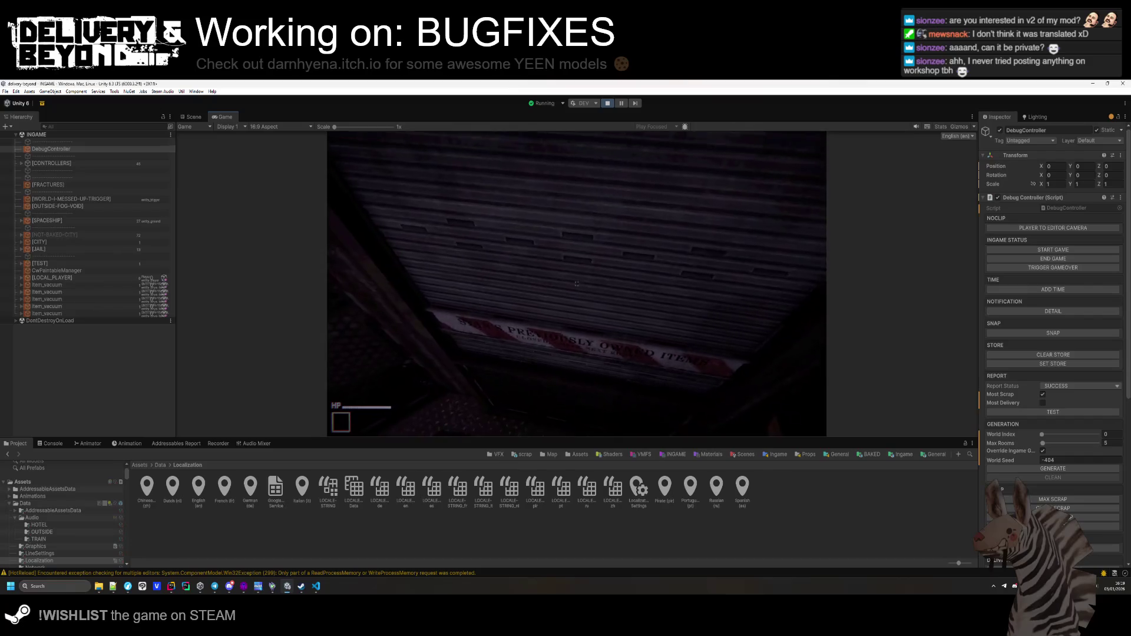
key(s)
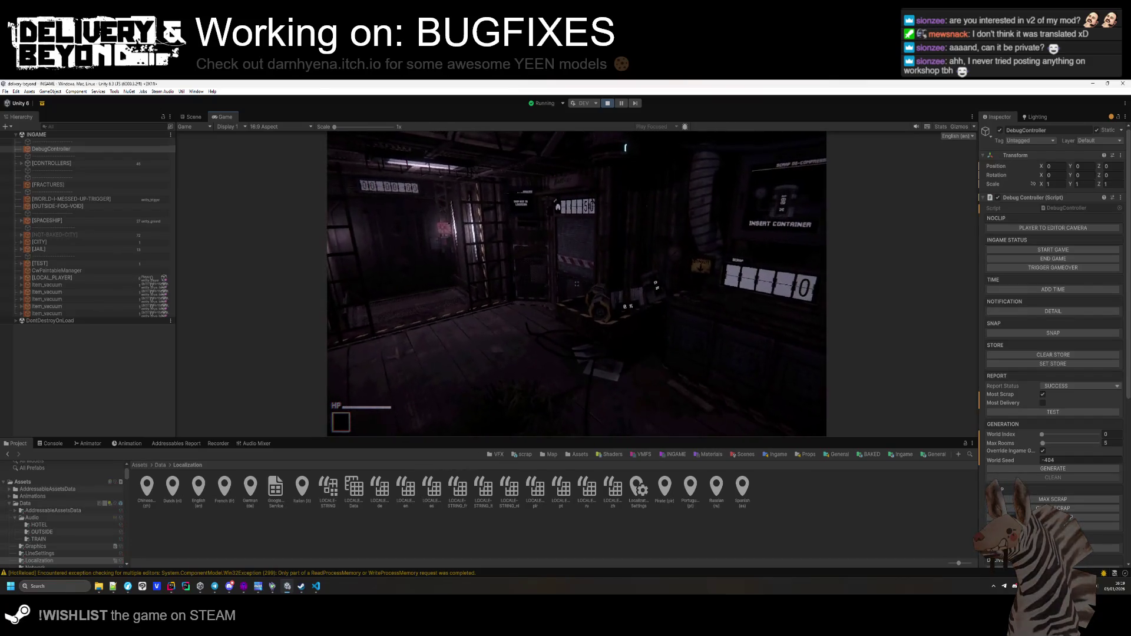
key(w)
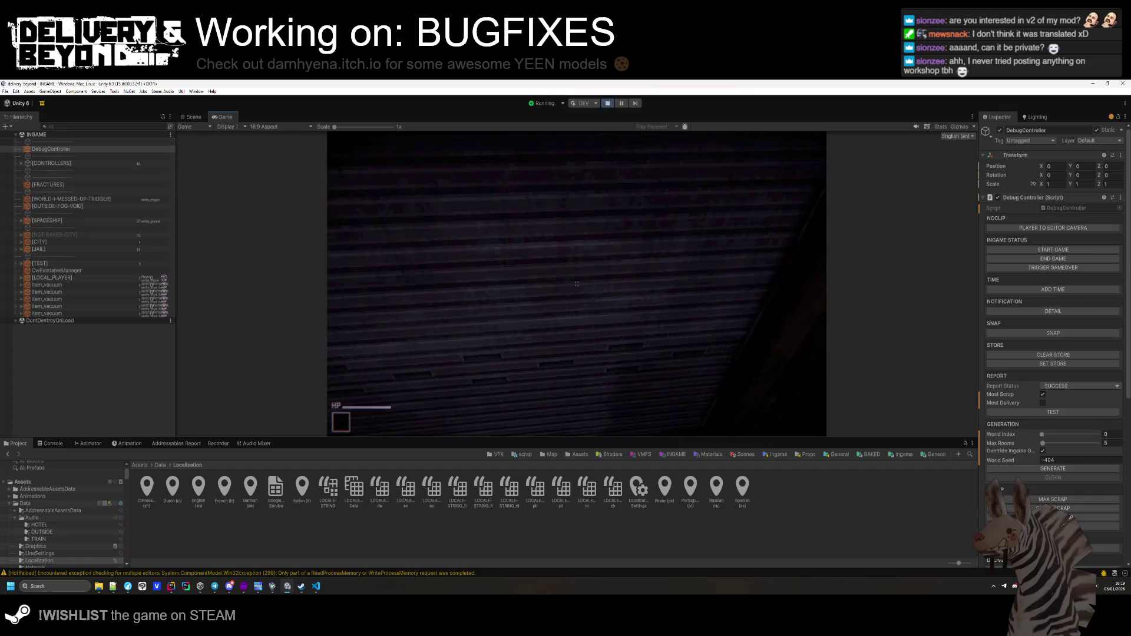
key(ctrl+1)
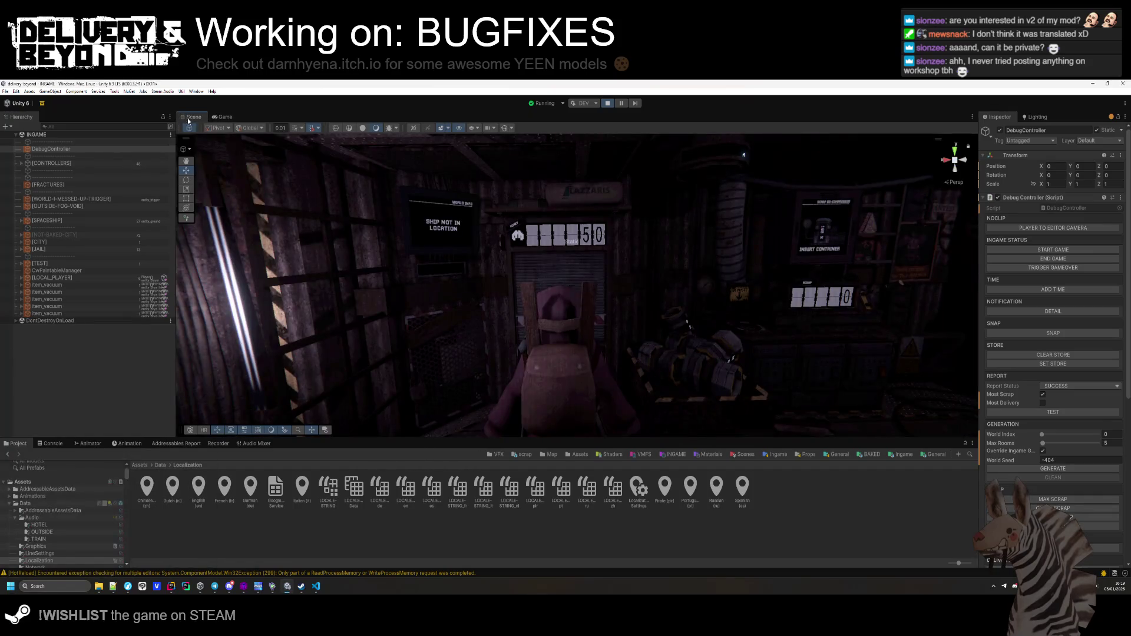
Enable Gizmos and select the store sign's DECAL text object in the Scene view.
key(w)
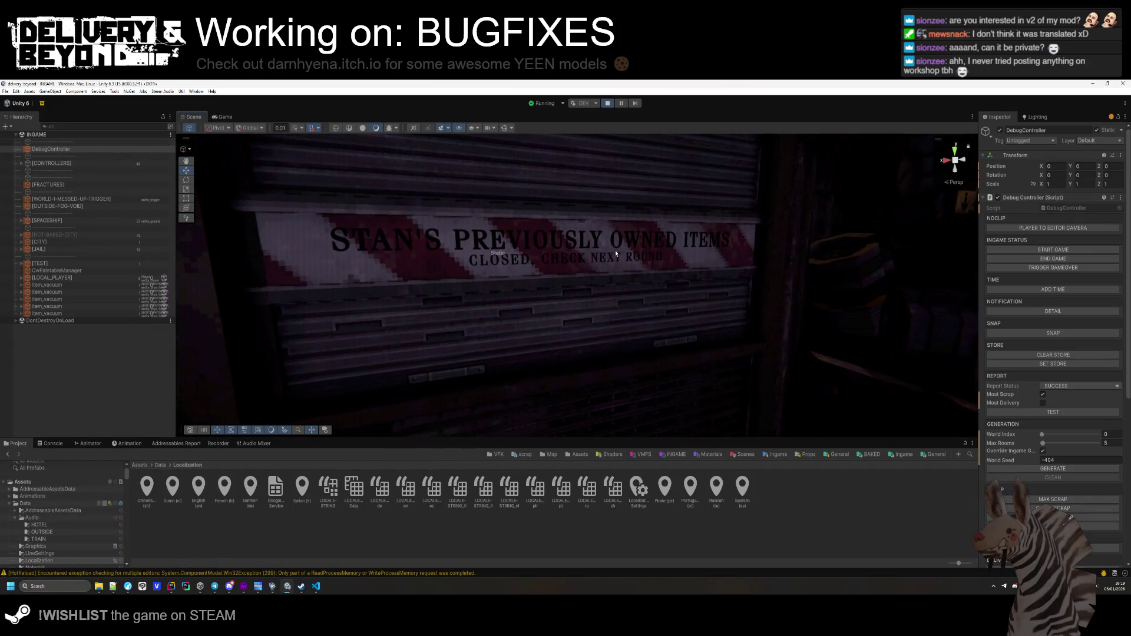
click(602, 264)
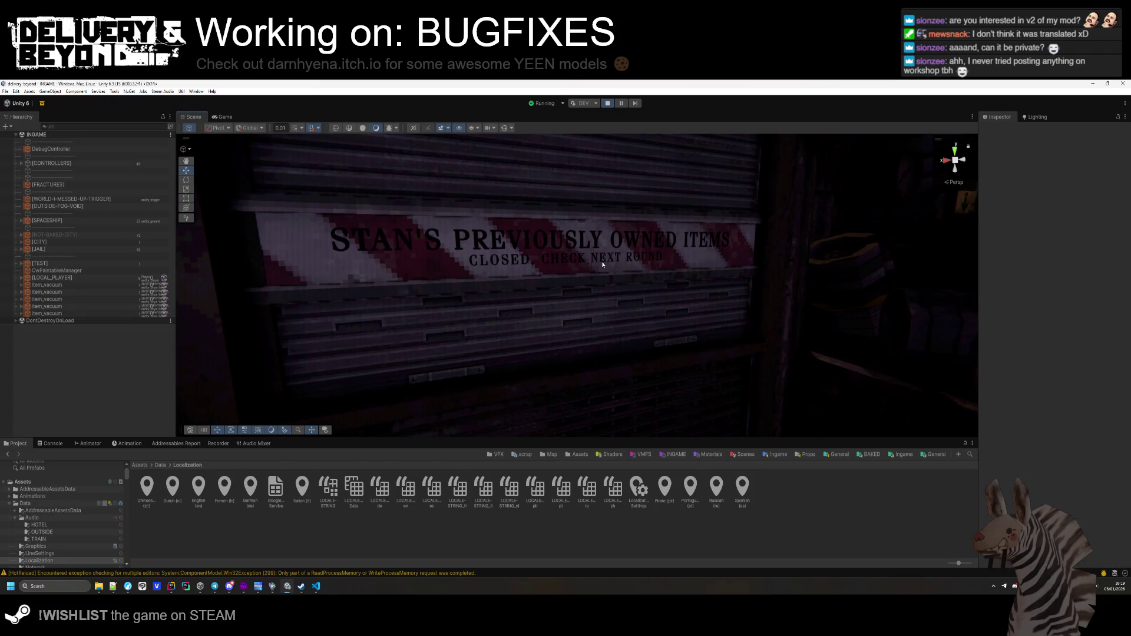
click(504, 128)
click(639, 269)
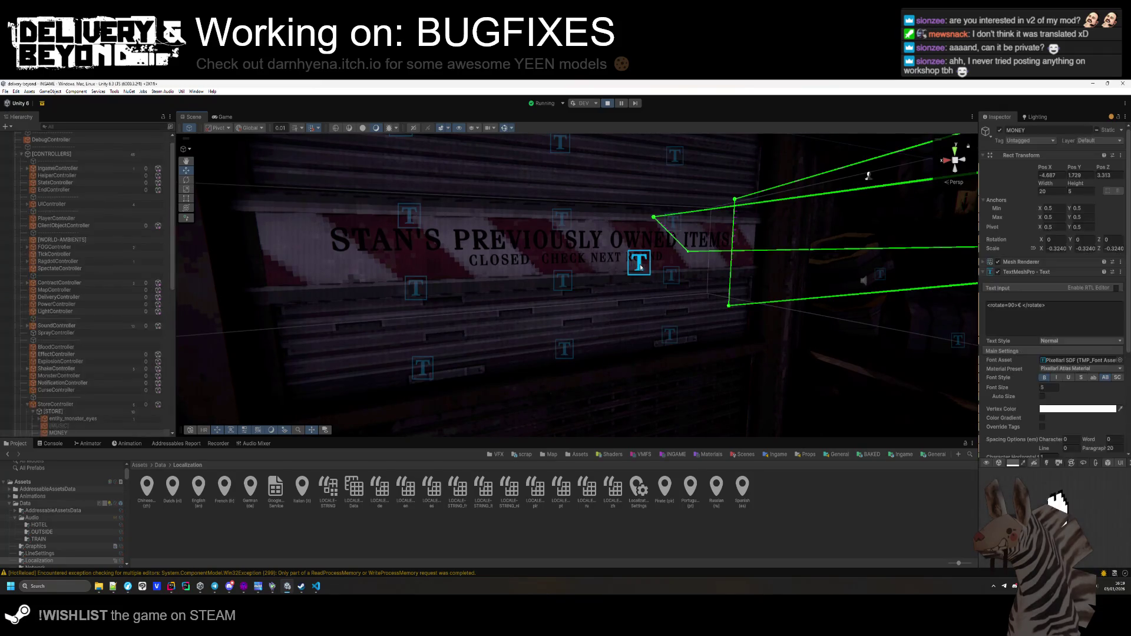
Raise the DECAL text's Outline Thickness from 0.1 to 0.33 and return to the Game view.
scroll(996, 304, down, 5)
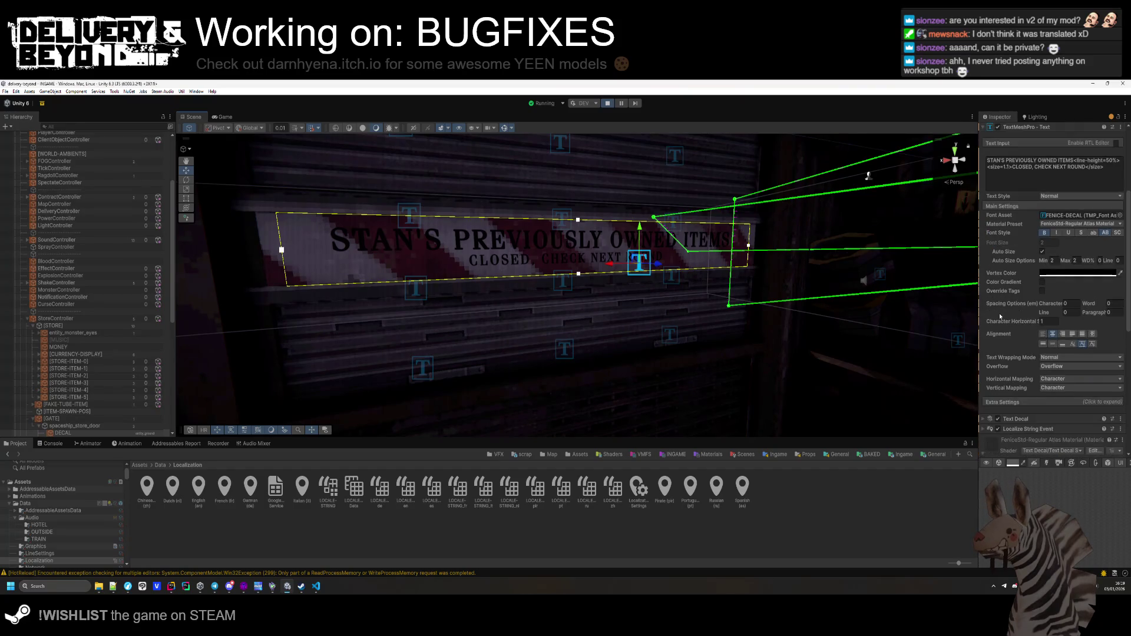
scroll(1024, 317, down, 5)
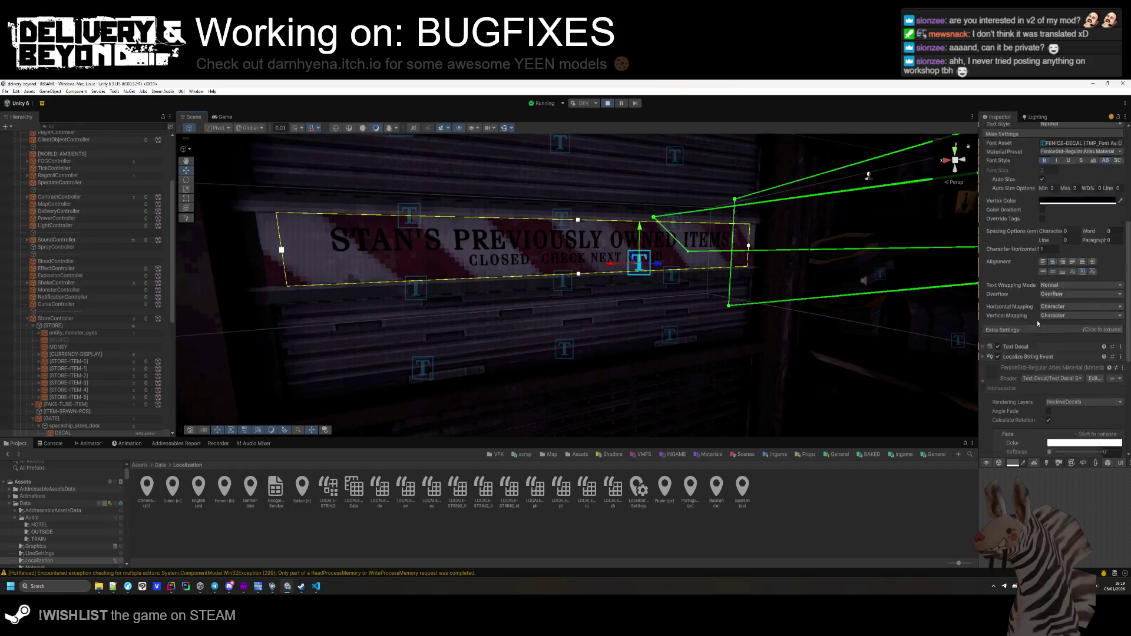
scroll(1053, 314, down, 1)
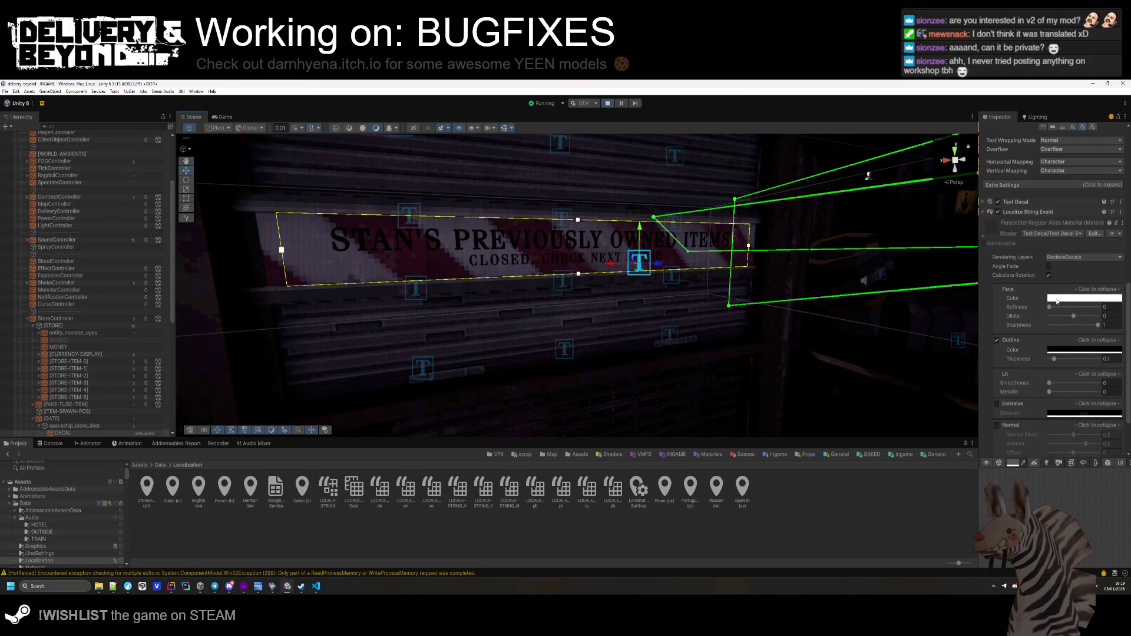
scroll(1017, 359, down, 2)
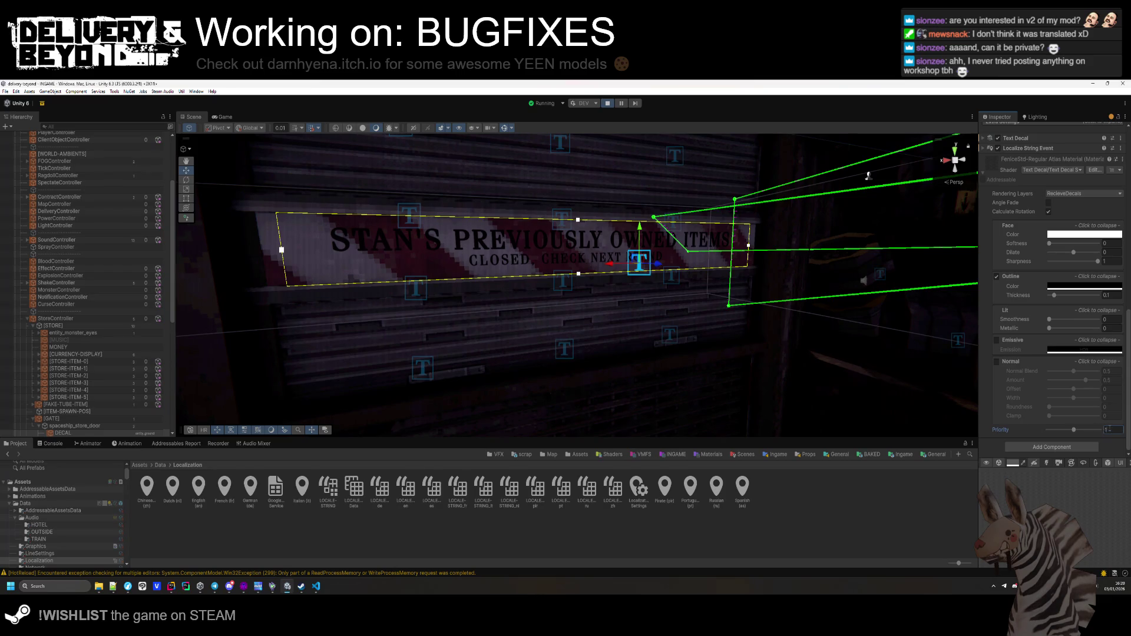
scroll(1107, 433, up, 1)
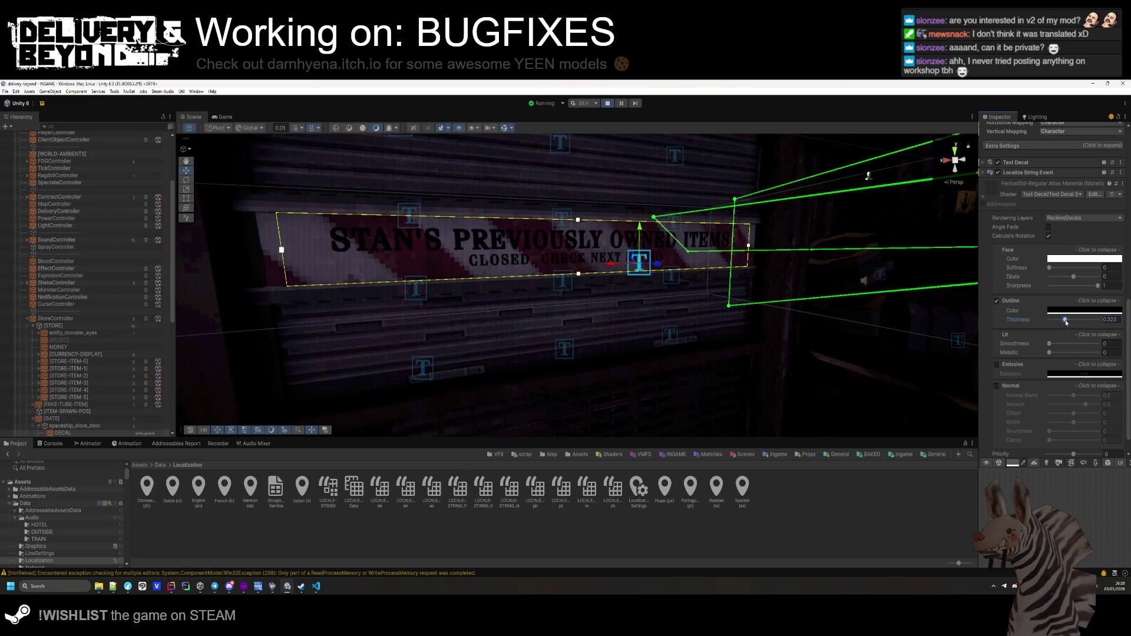
click(224, 116)
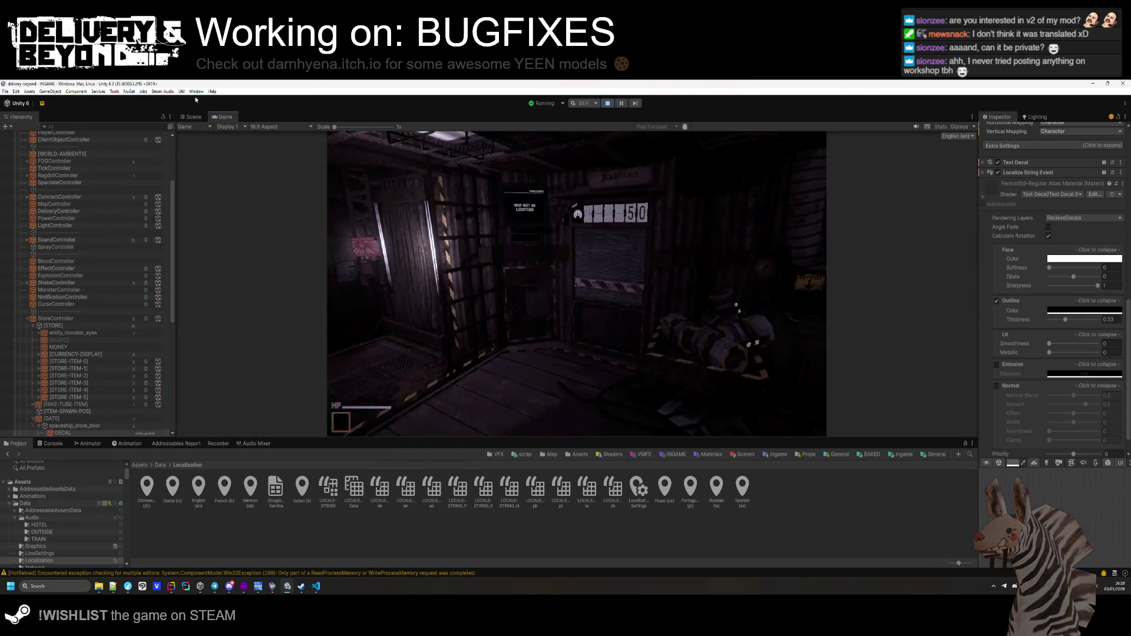
Inspect the store sign in game and set its text Outline Thickness back to 0.1.
key(w)
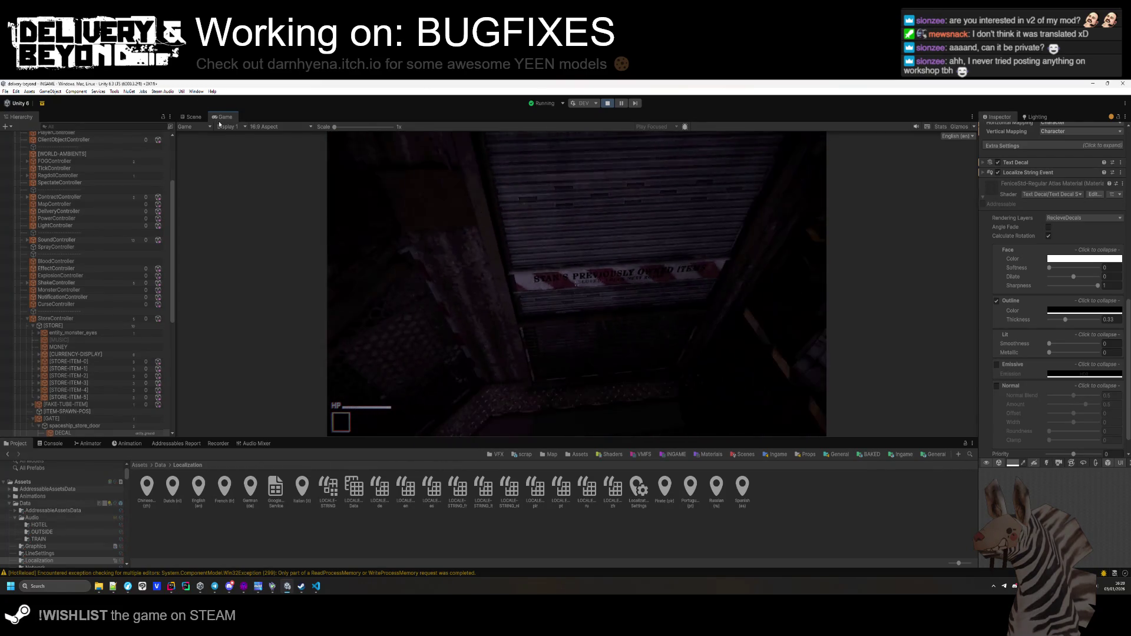
key(super)
click(1113, 321)
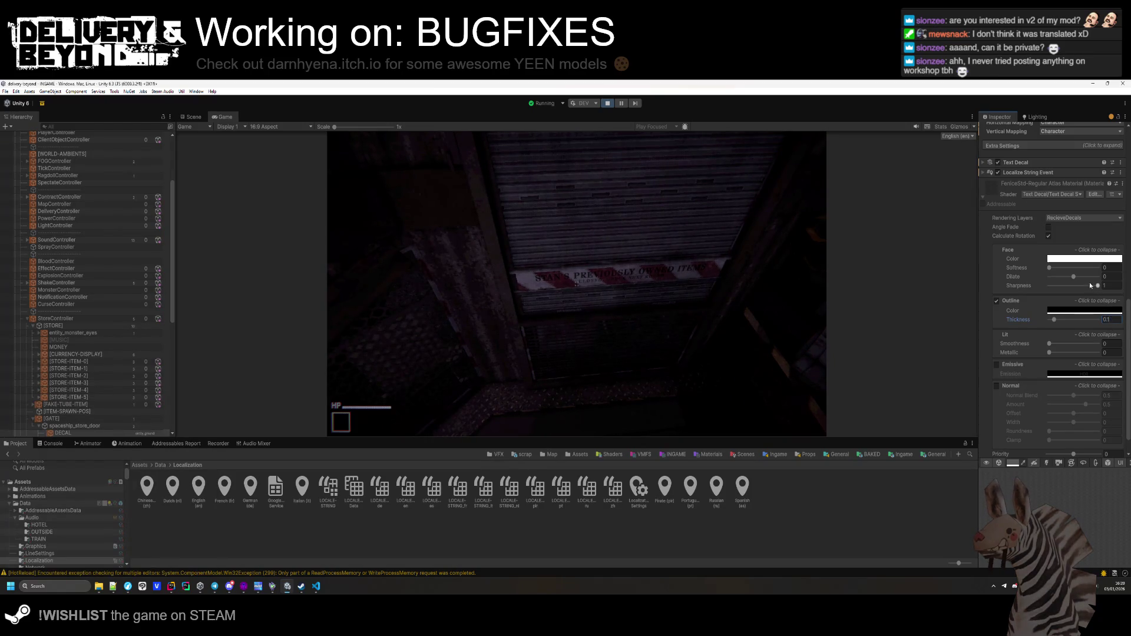
drag(1049, 267, 1130, 271)
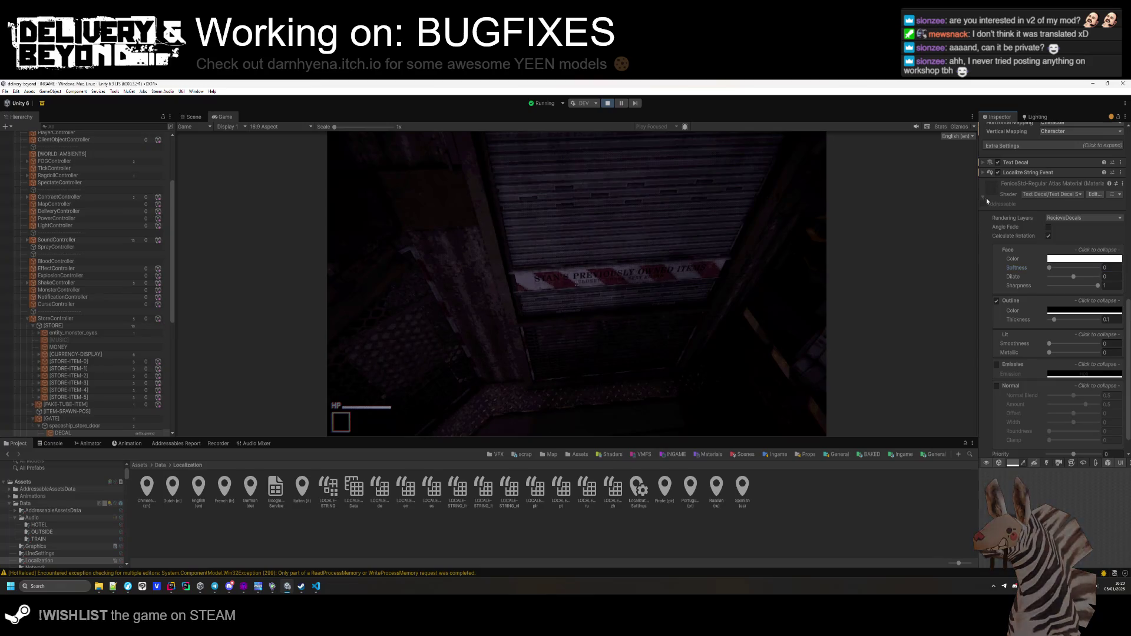
scroll(1054, 330, up, 10)
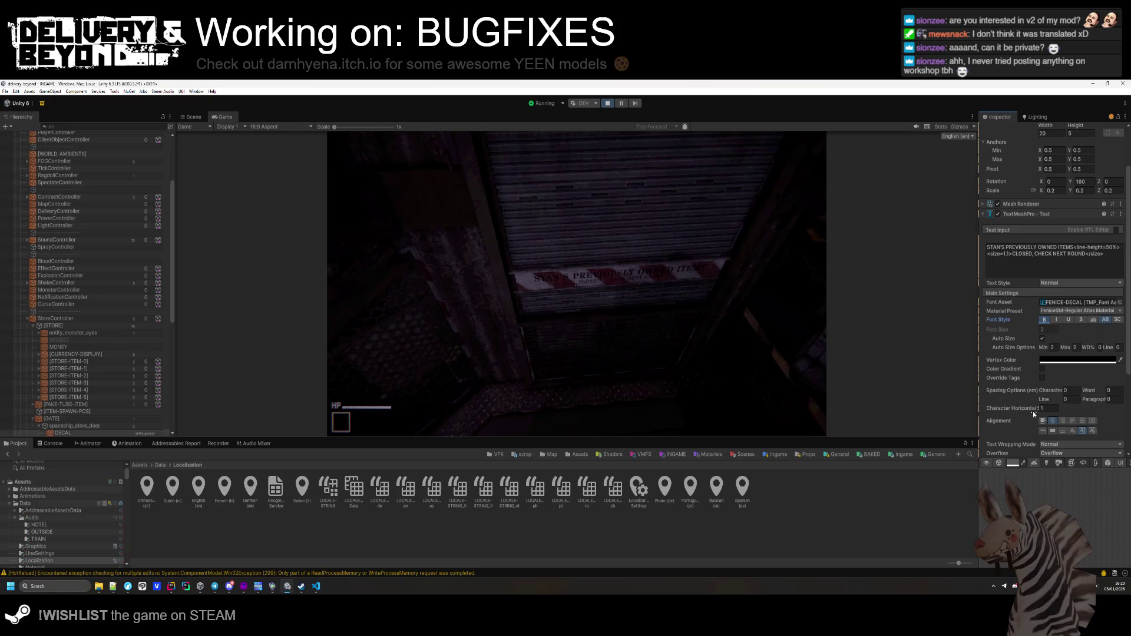
scroll(1033, 411, down, 2)
scroll(1035, 412, up, 5)
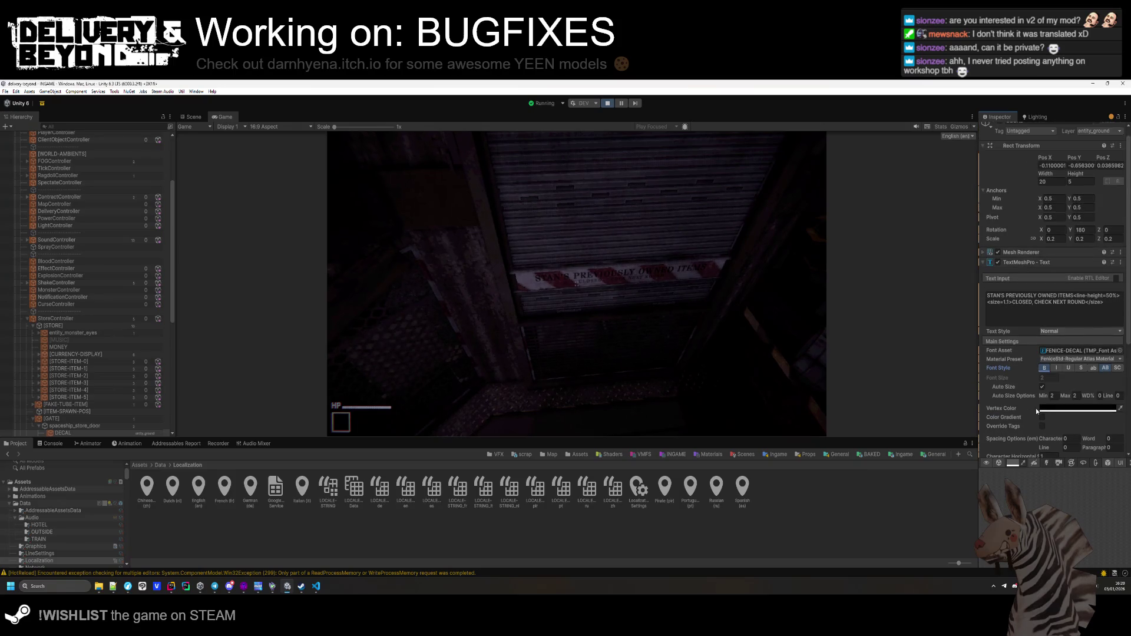
Collapse the TextMeshPro component and walk the player toward the store.
click(1037, 272)
click(688, 365)
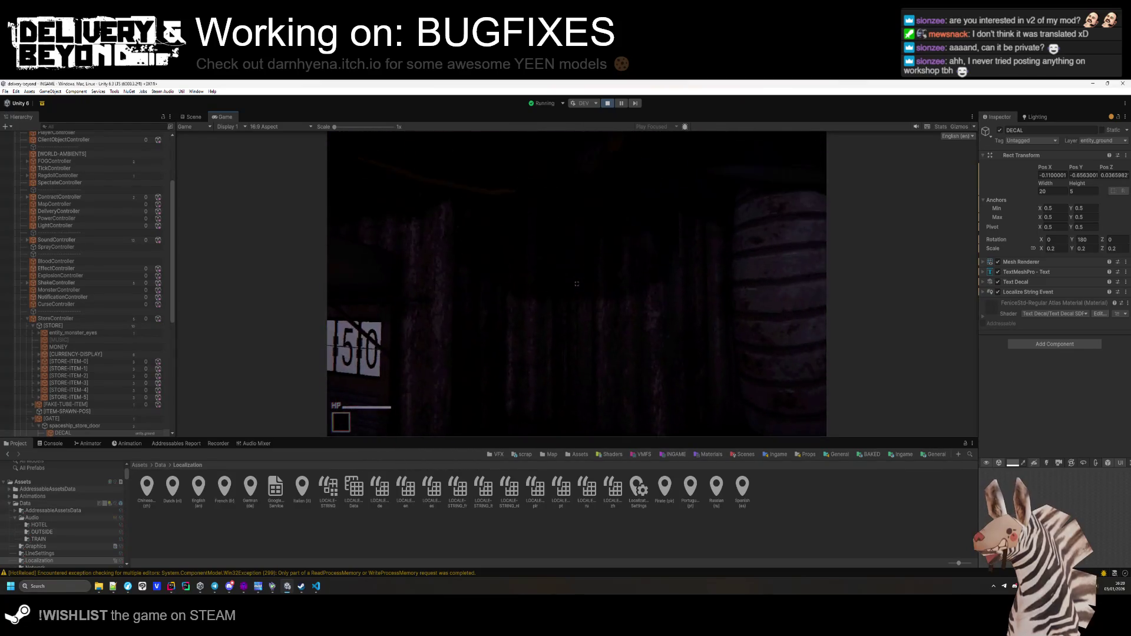
key(w)
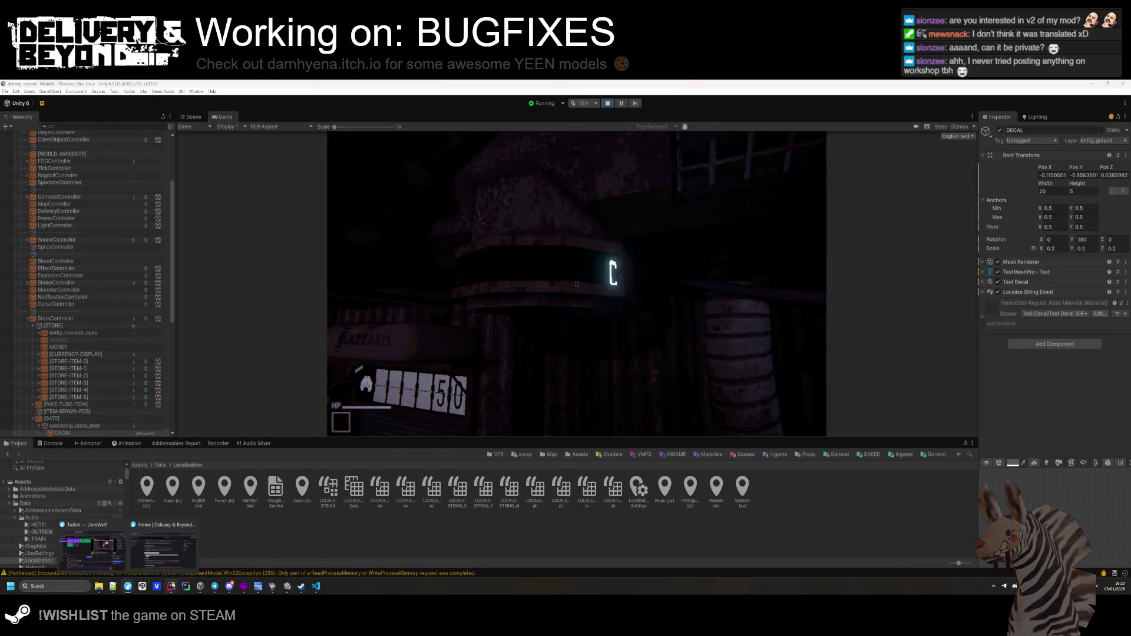
In Rider, open the uncommitted-changes diff for entity_curved_text.cs in the Entities folder.
click(171, 586)
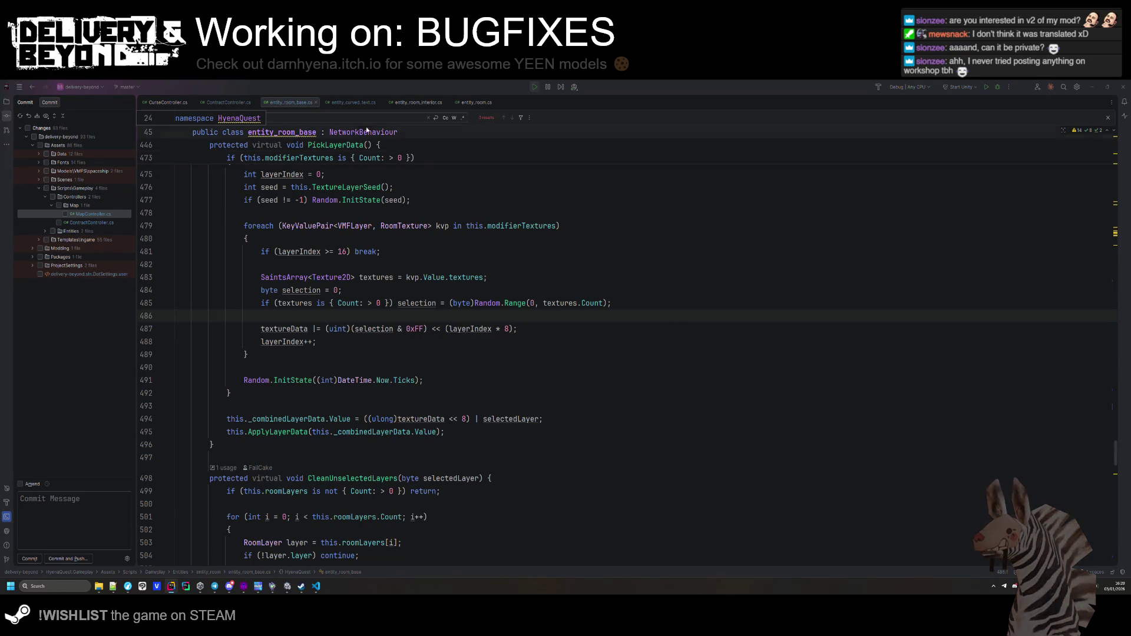
key(ctrl+Tab)
click(321, 362)
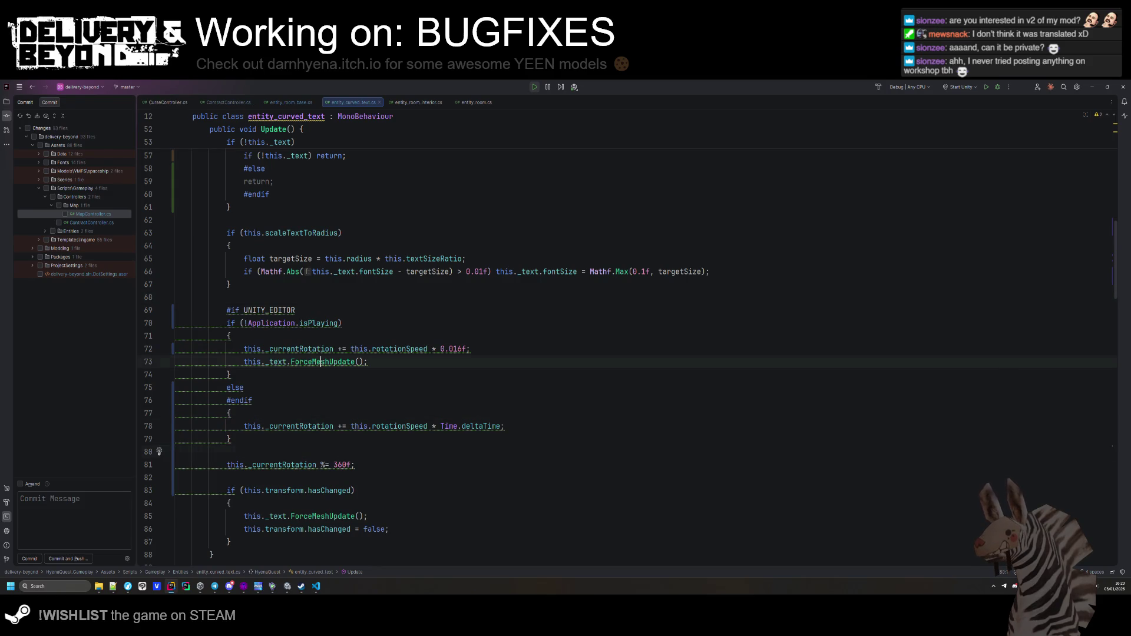
click(6, 115)
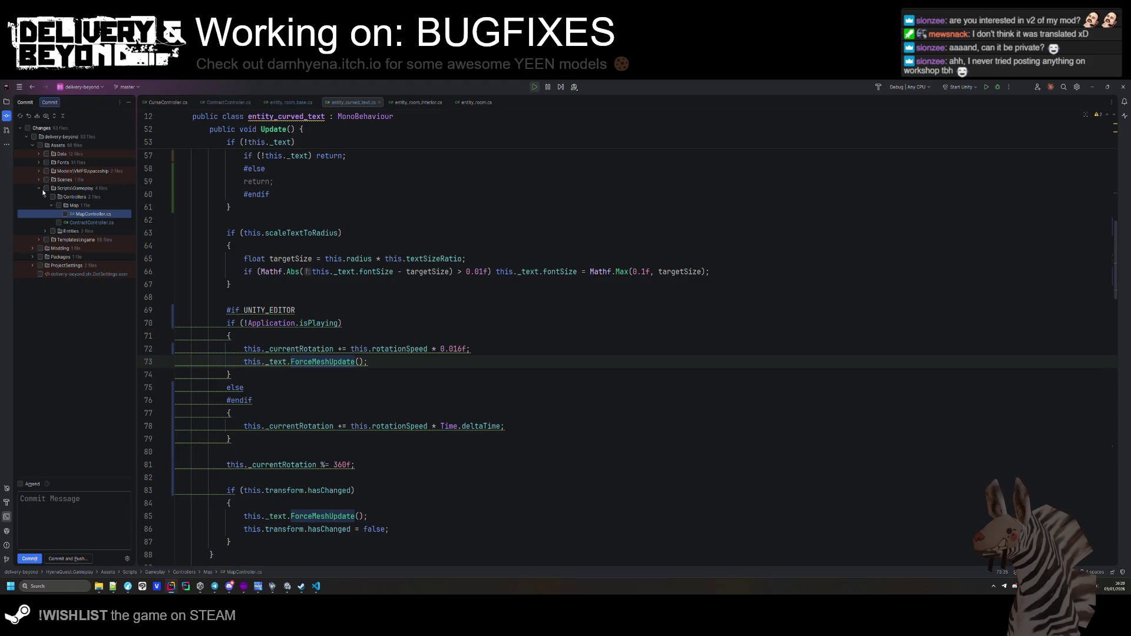
click(45, 231)
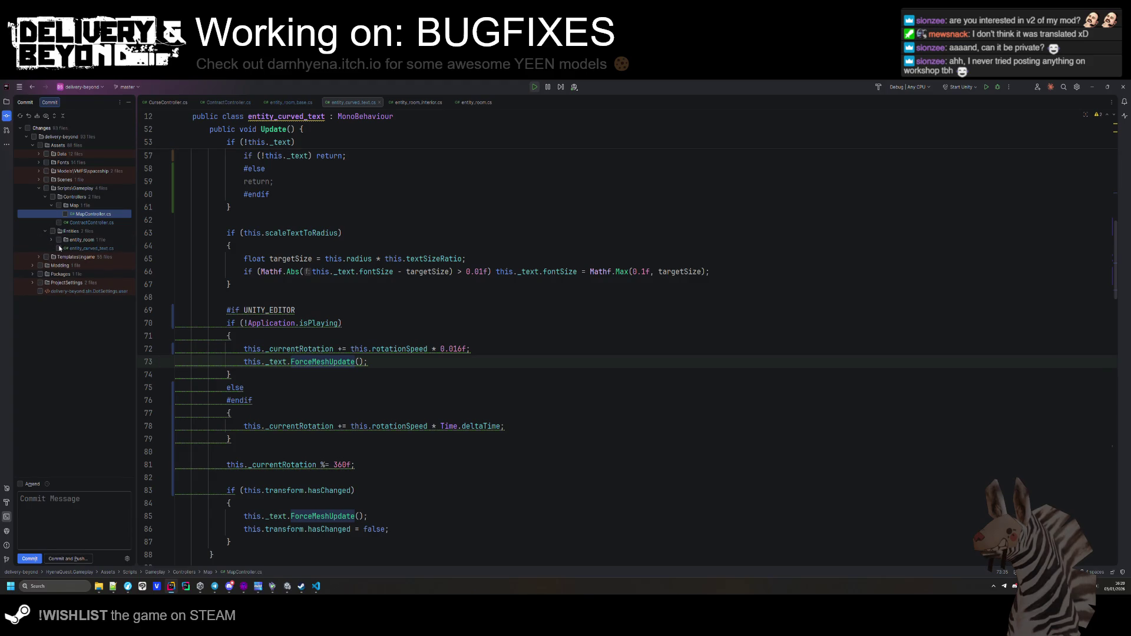
double_click(79, 248)
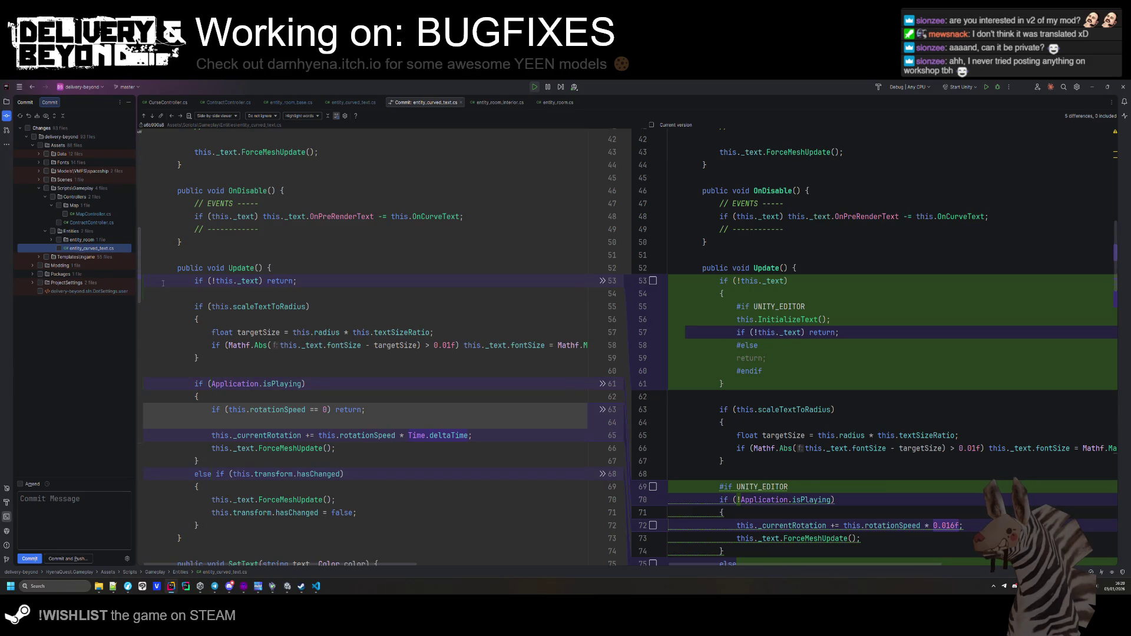
scroll(163, 284, down, 10)
scroll(163, 283, up, 10)
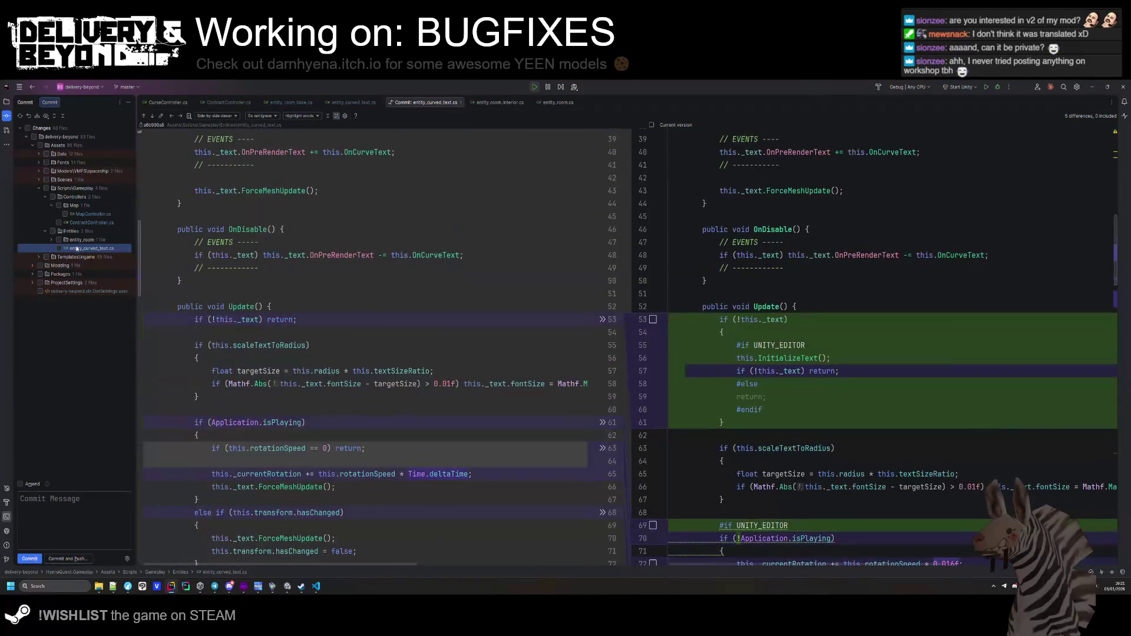
Roll back entity_curved_text.cs to its committed version and return to Unity.
right_click(76, 248)
click(97, 261)
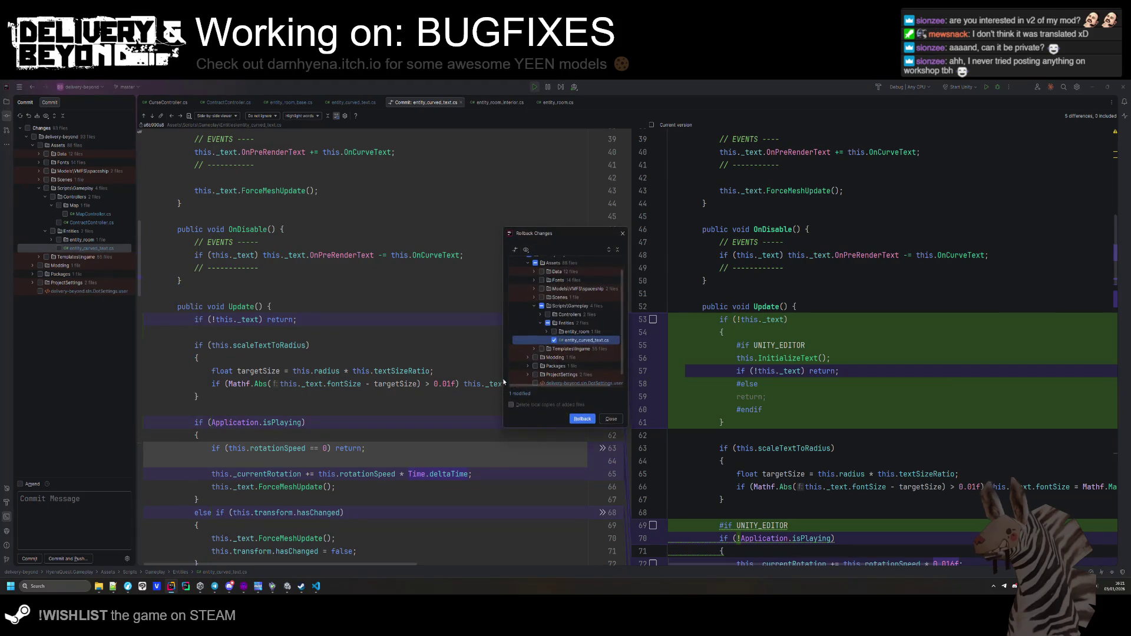
click(581, 419)
key(alt+Tab)
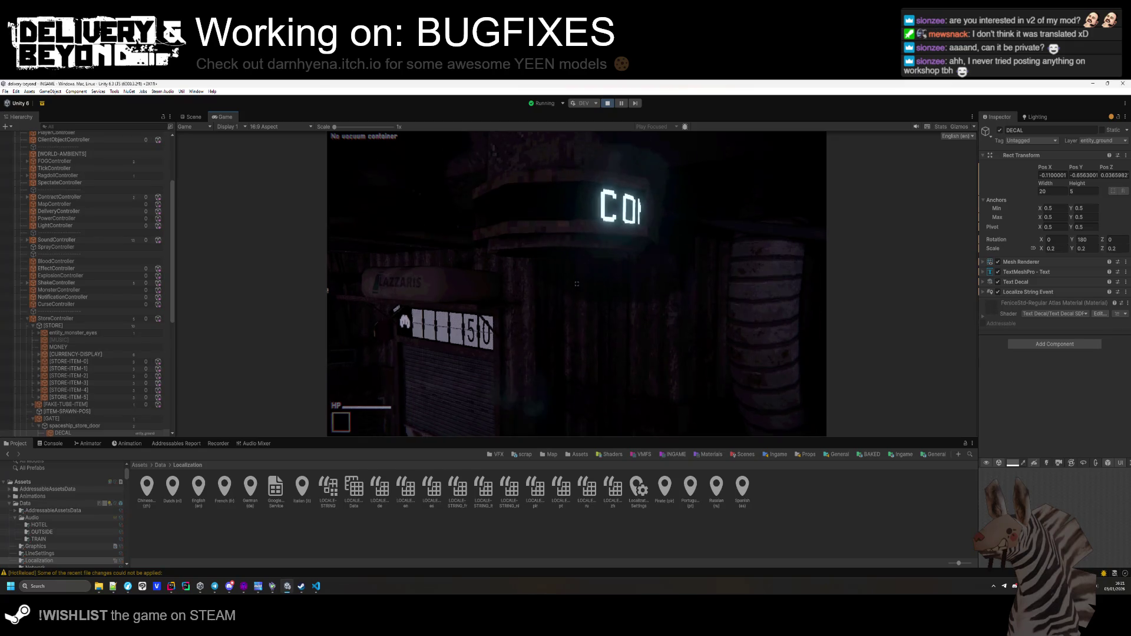
Walk the player into the store toward the 50 price sign and lift area.
key(super)
key(super)
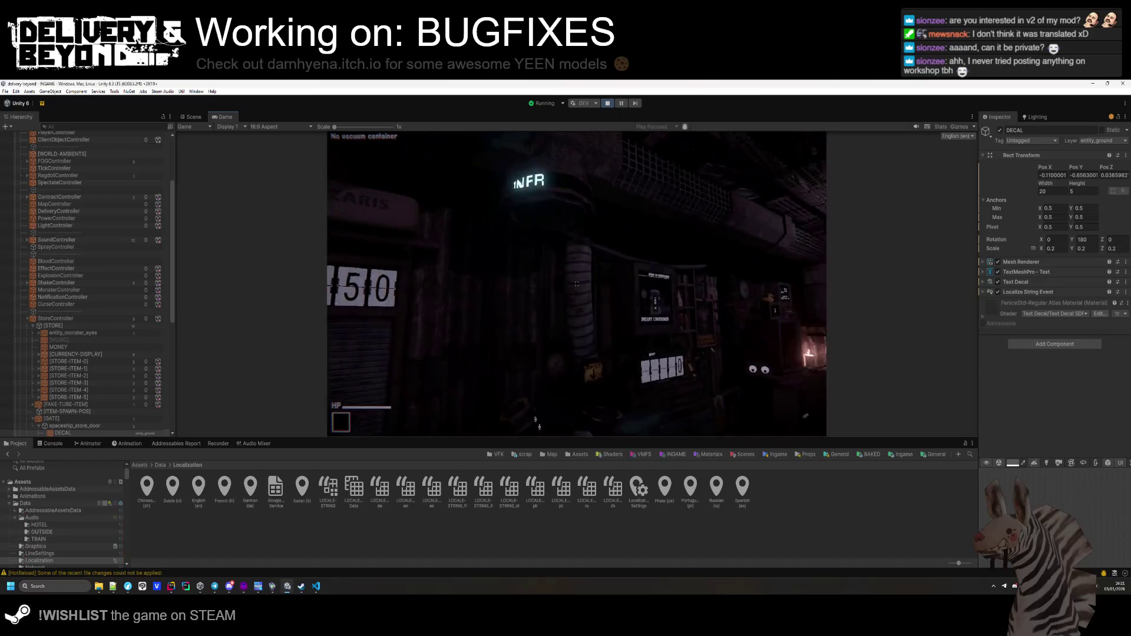
key(e)
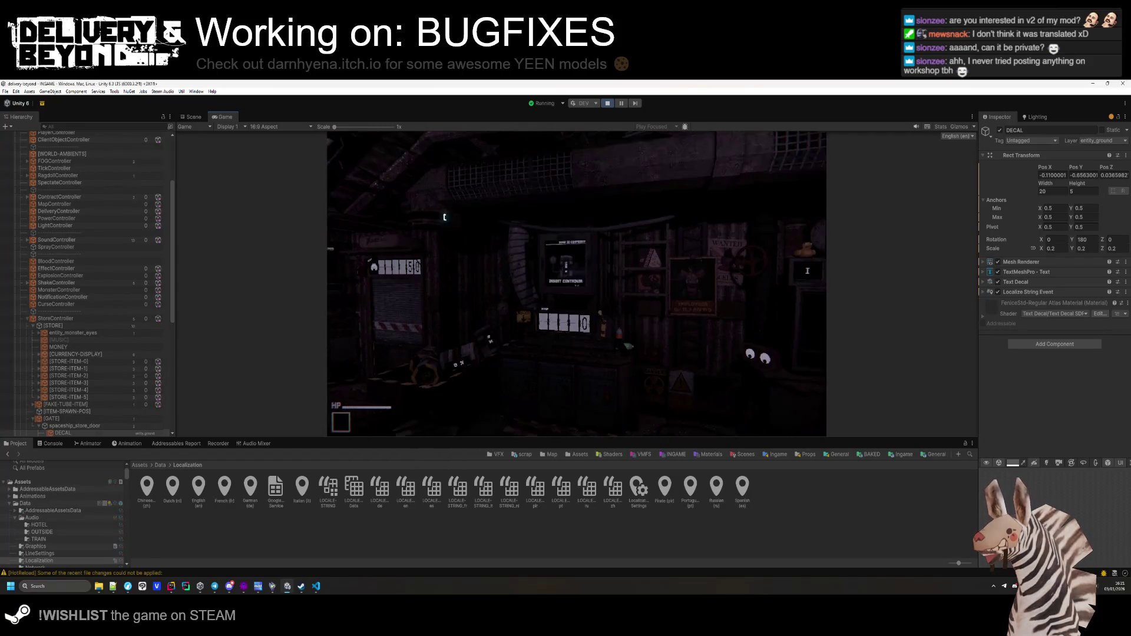
key(w)
key(w)
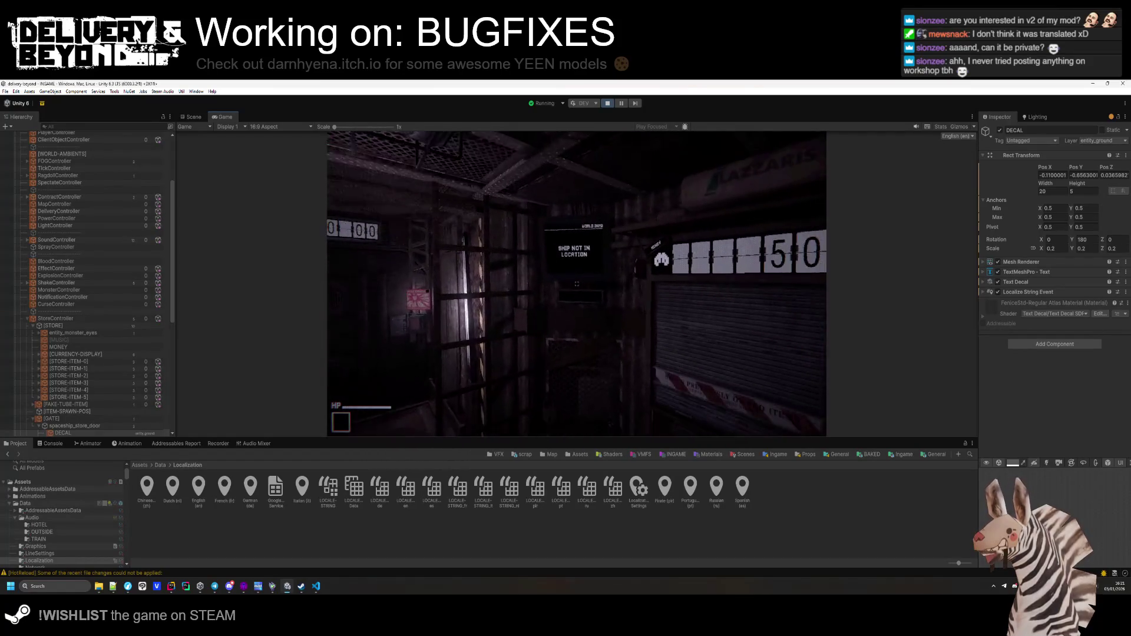
scroll(77, 235, up, 5)
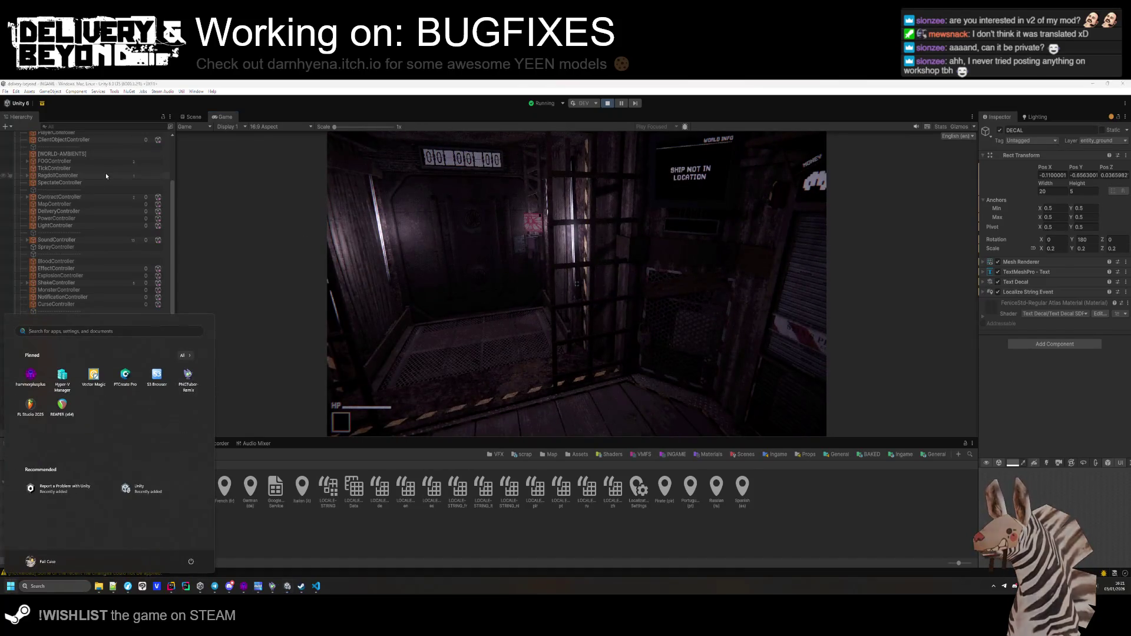
Uncheck DebugController's Override Ingame Generation, clear the Console, and enlarge the Game view.
click(76, 151)
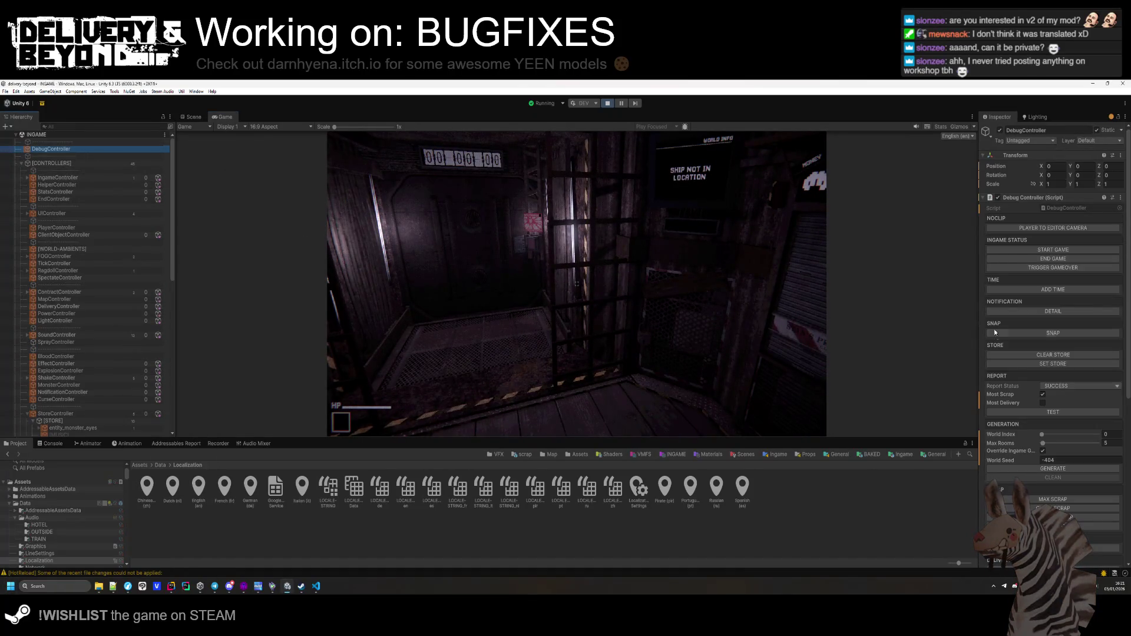
click(1043, 451)
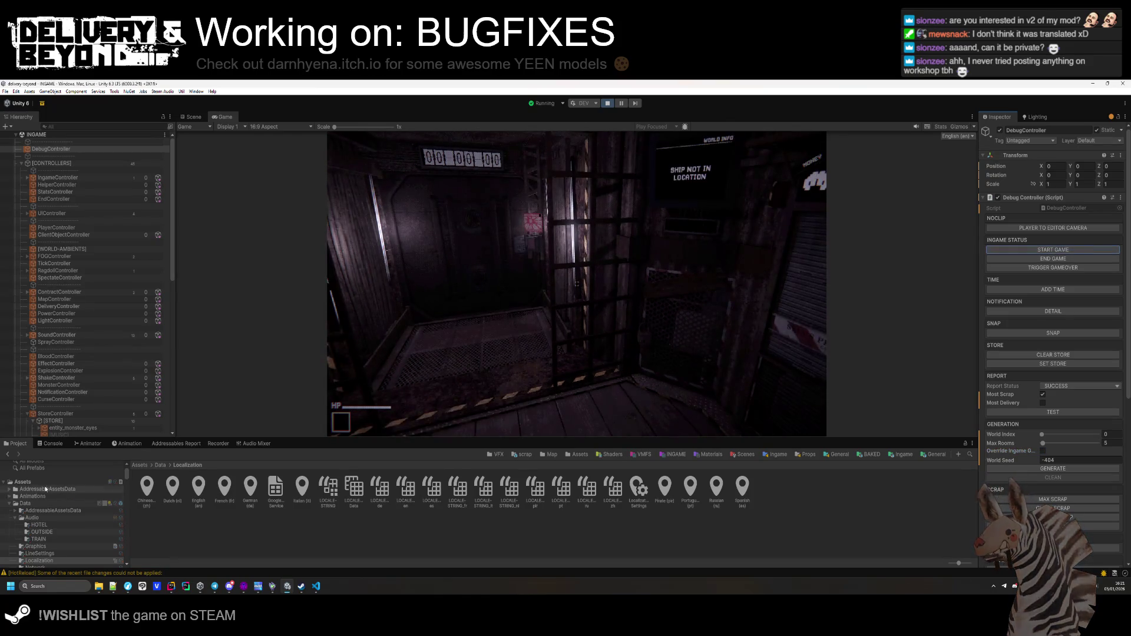
click(52, 444)
click(8, 453)
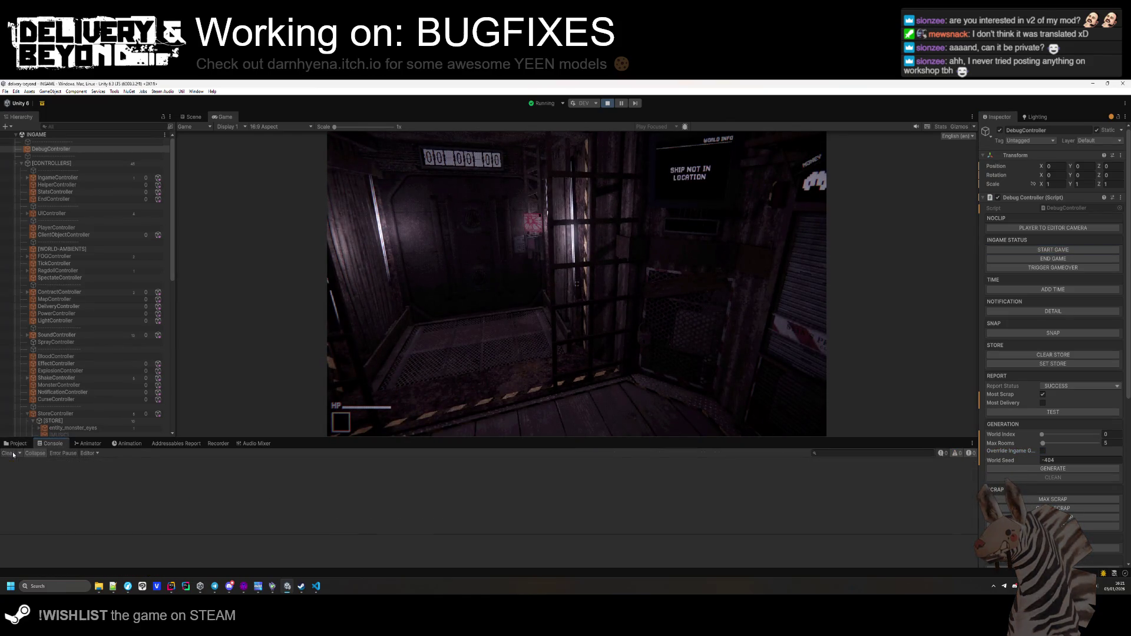
click(62, 206)
drag(499, 439, 471, 545)
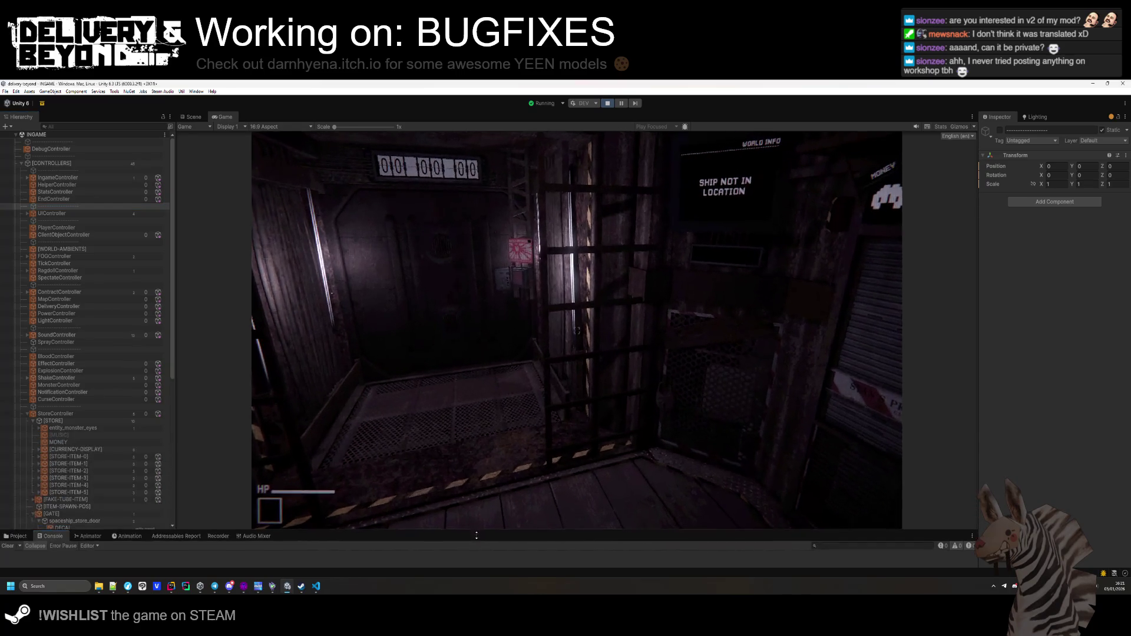
Walk through the corridor and doorway to the shield breaker and start the police timer.
click(471, 471)
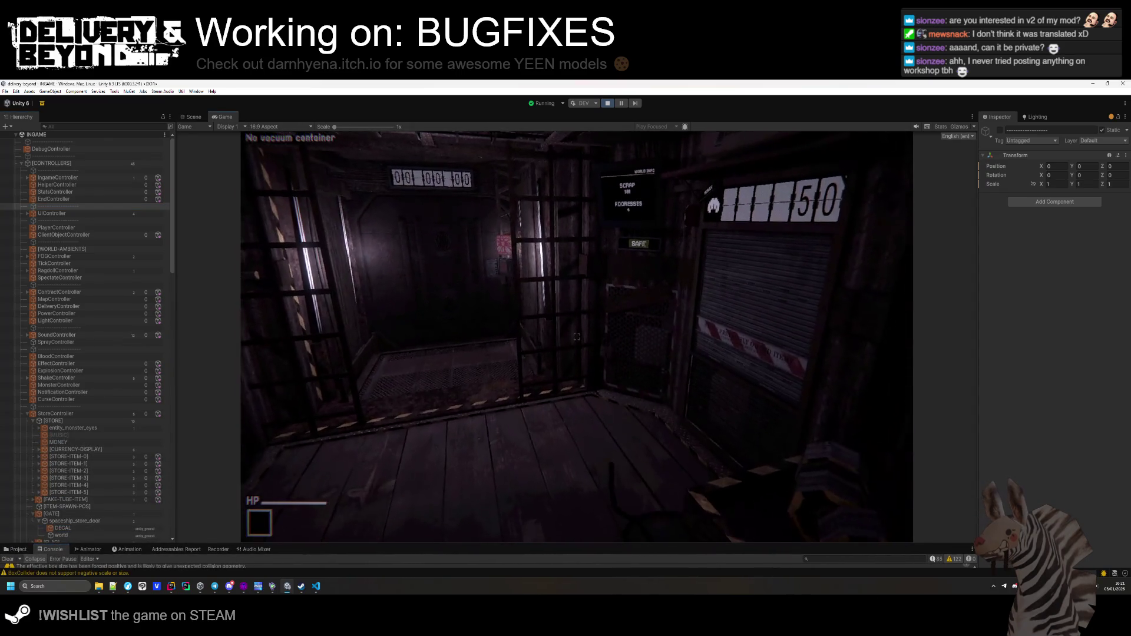
key(w)
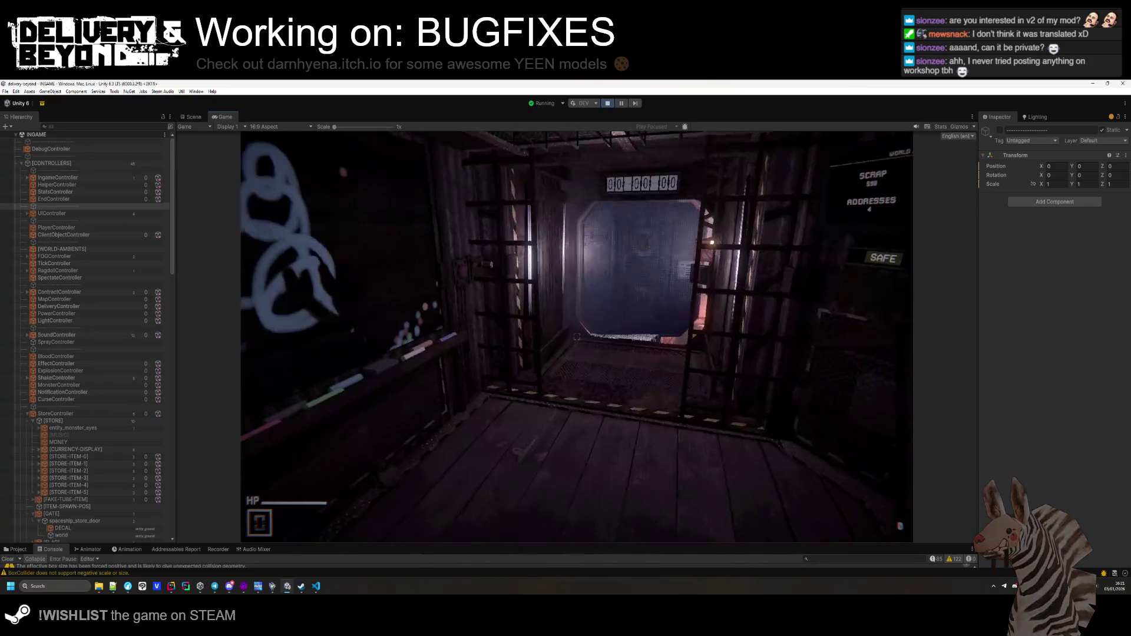
key(w)
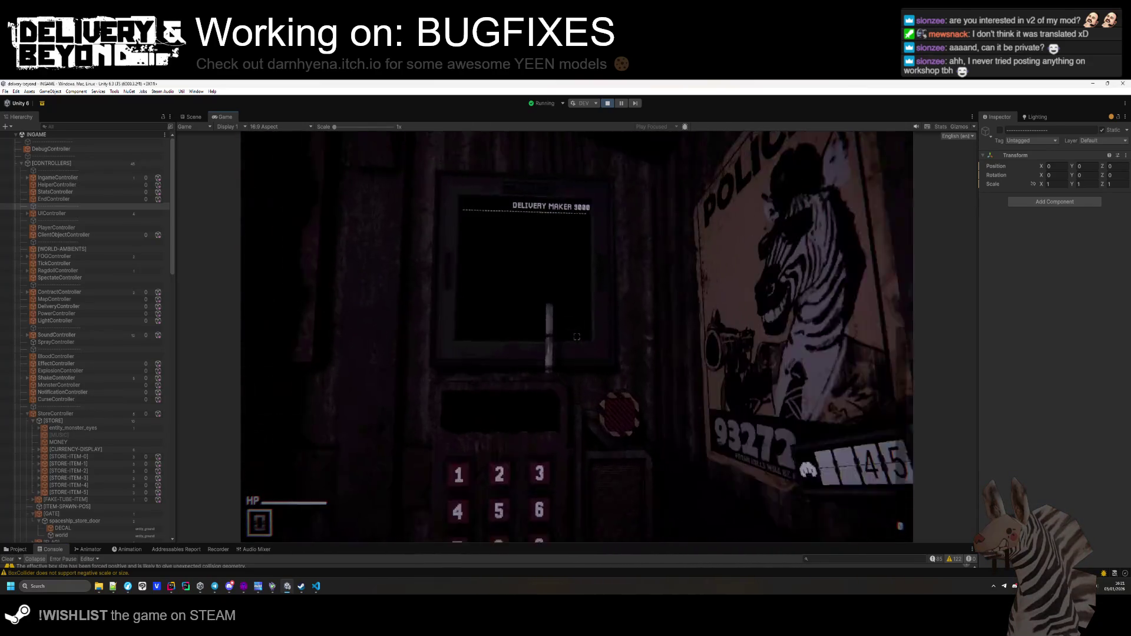
key(w)
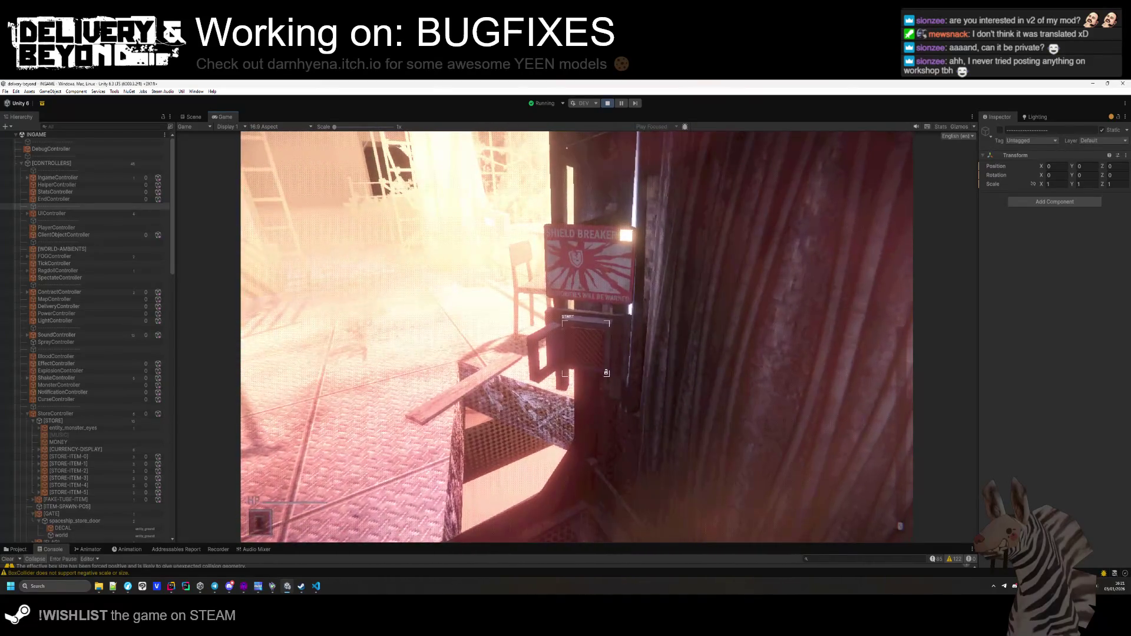
click(91, 207)
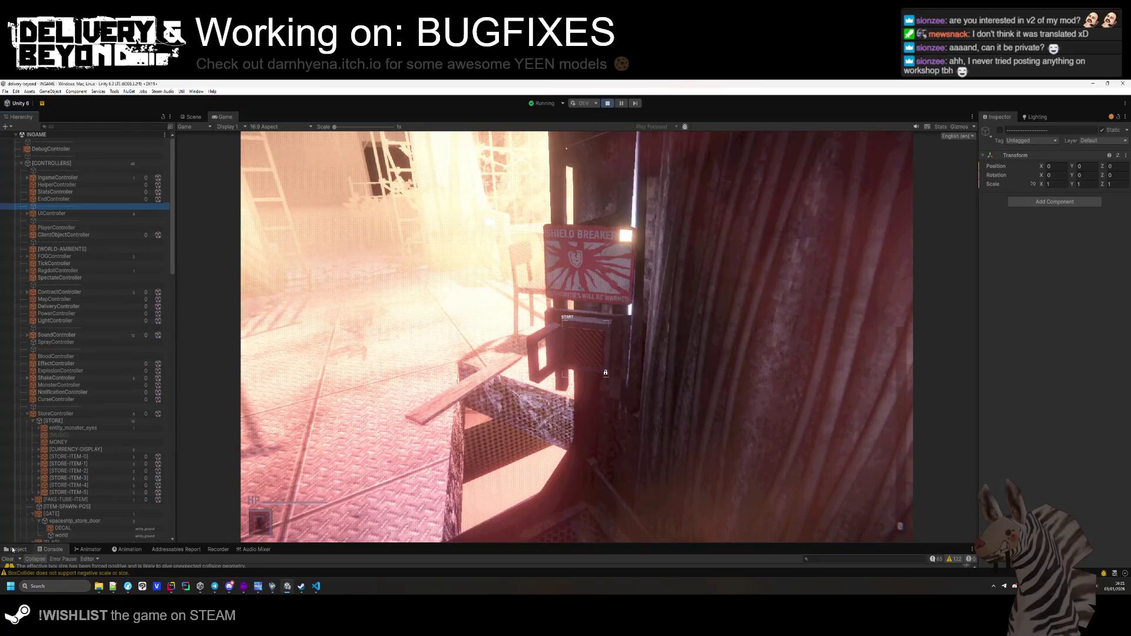
click(50, 549)
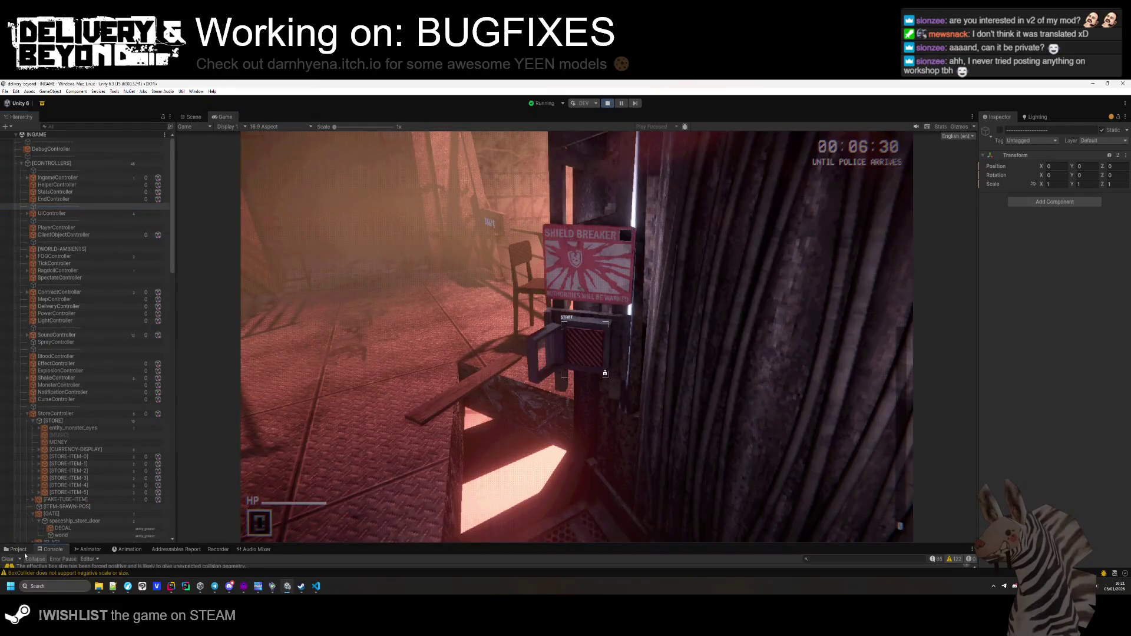
Walk out across the red-lit walkway, collecting scrap there and the scrap can.
key(w)
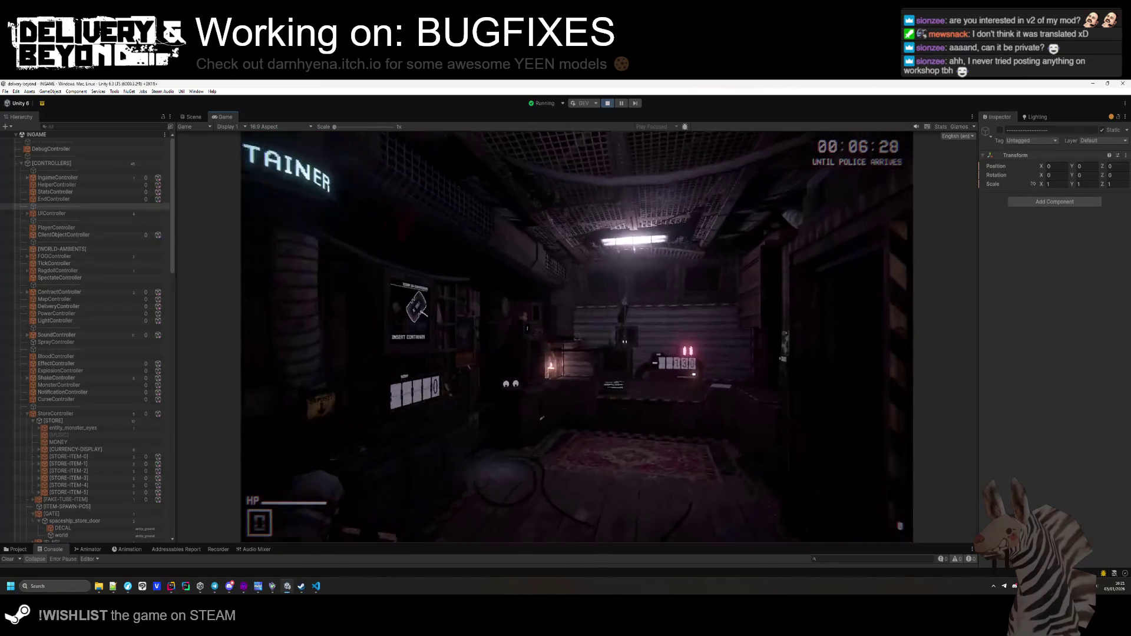
key(w)
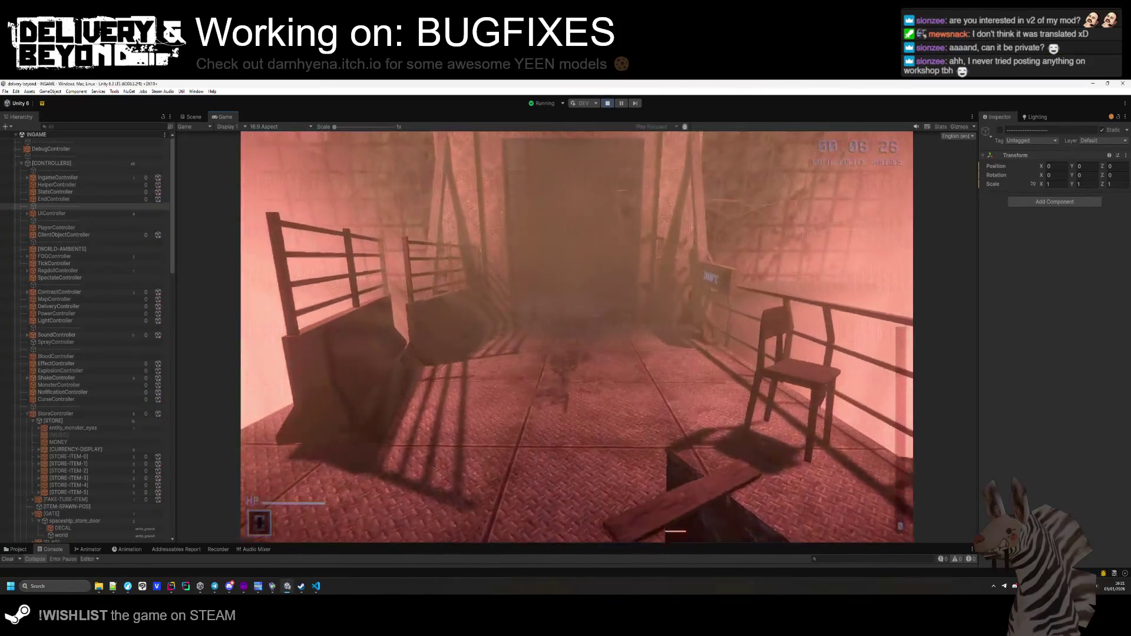
key(e)
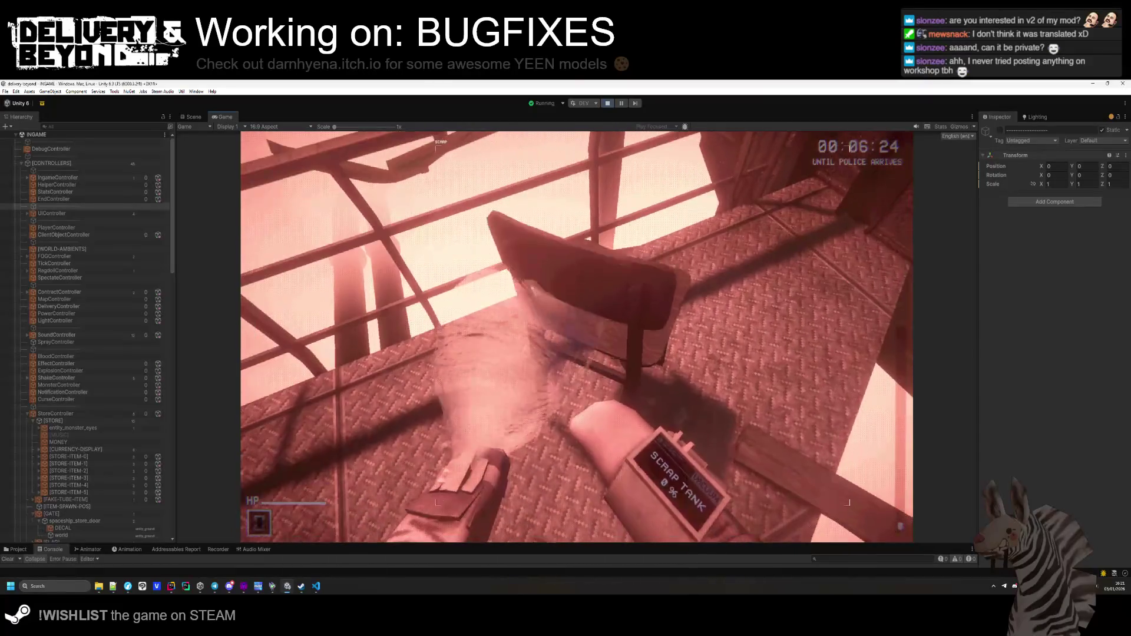
key(w)
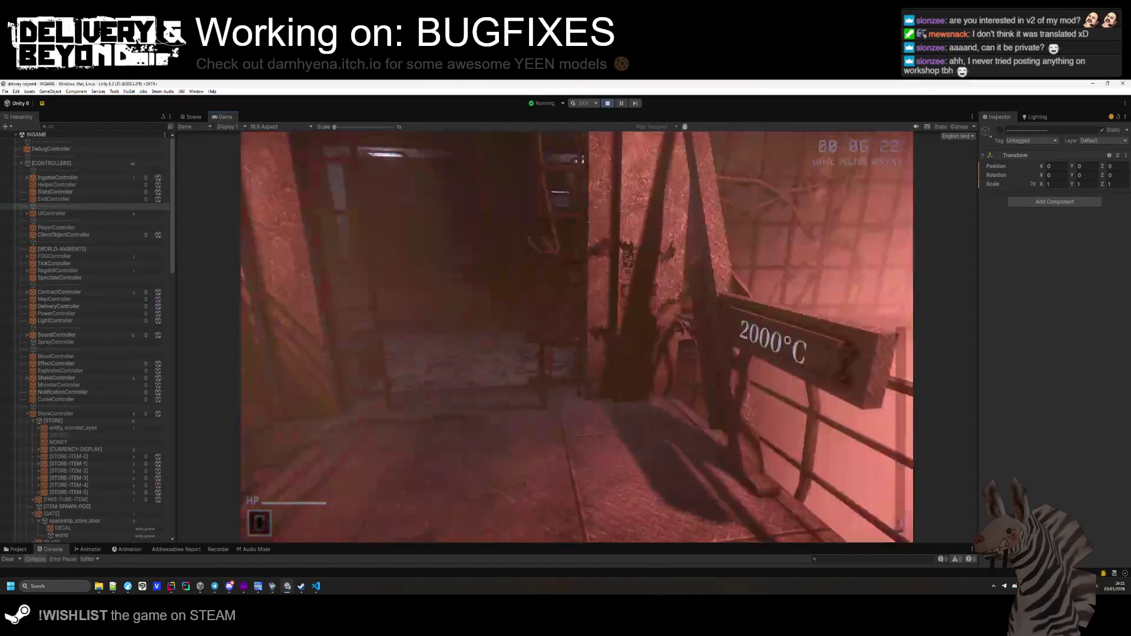
key(w)
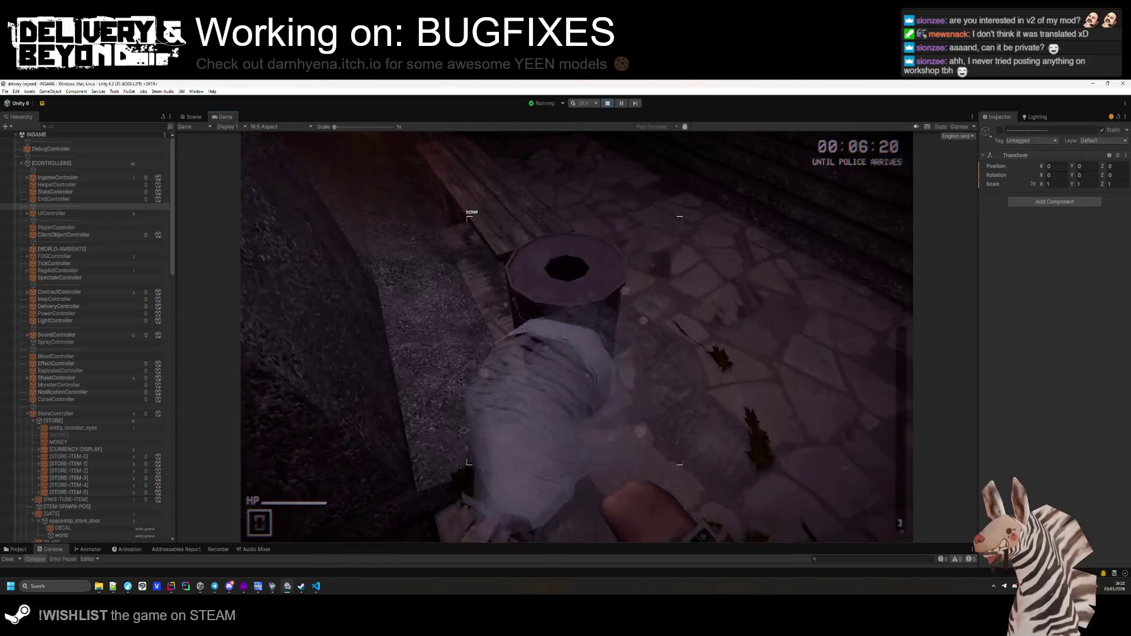
key(w)
key(w)
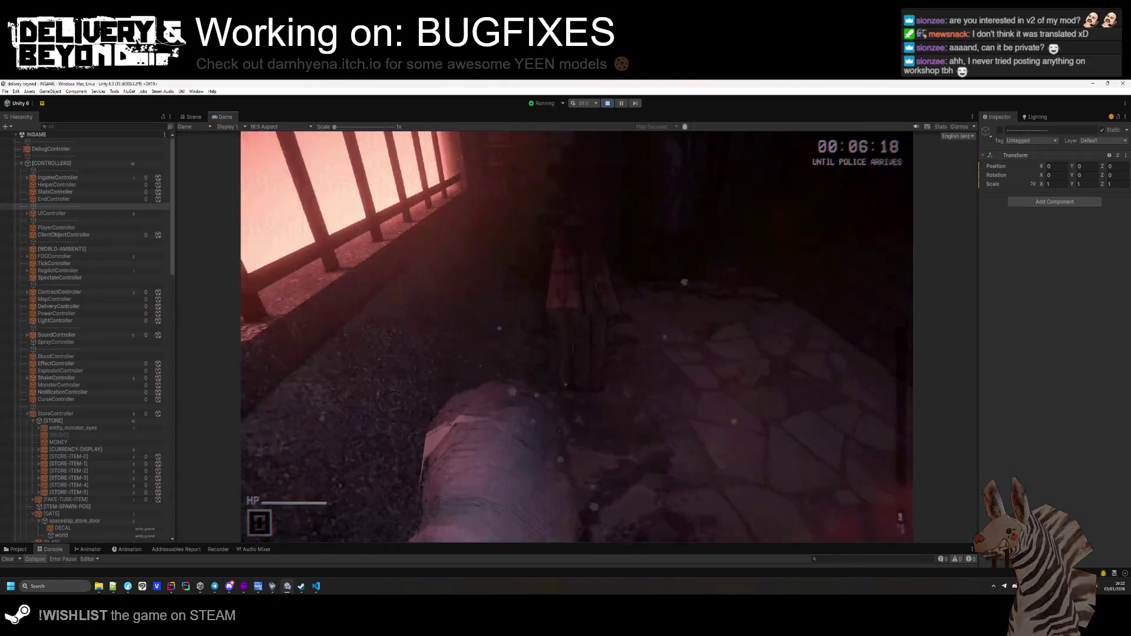
key(w)
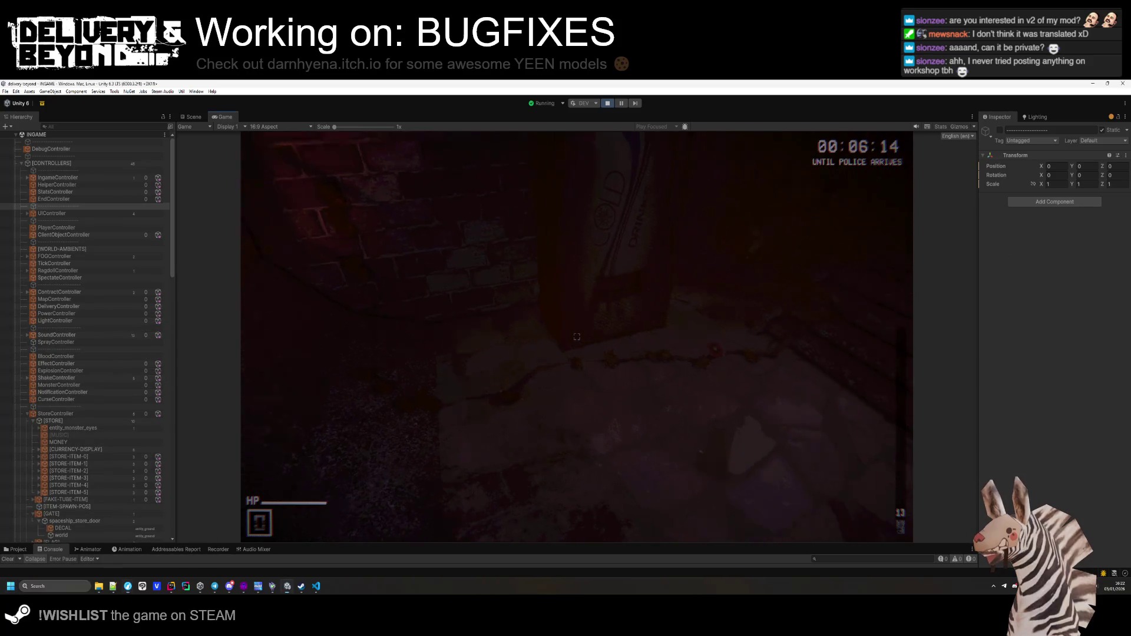
key(e)
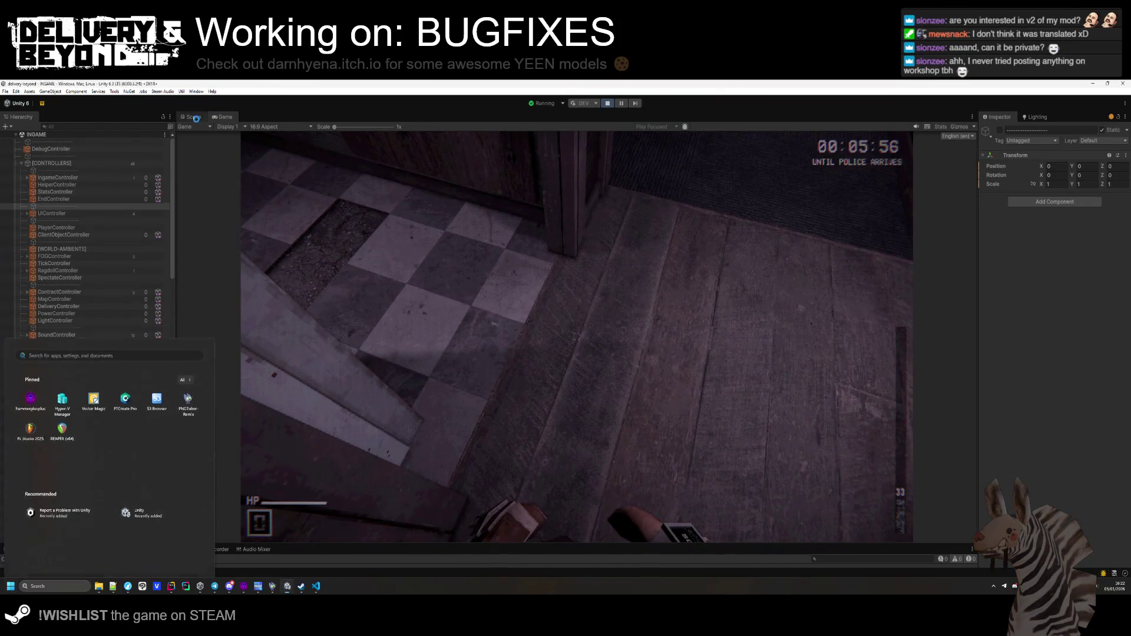
Switch to the Scene view and pull the camera back for an overhead look at the level.
key(ctrl+1)
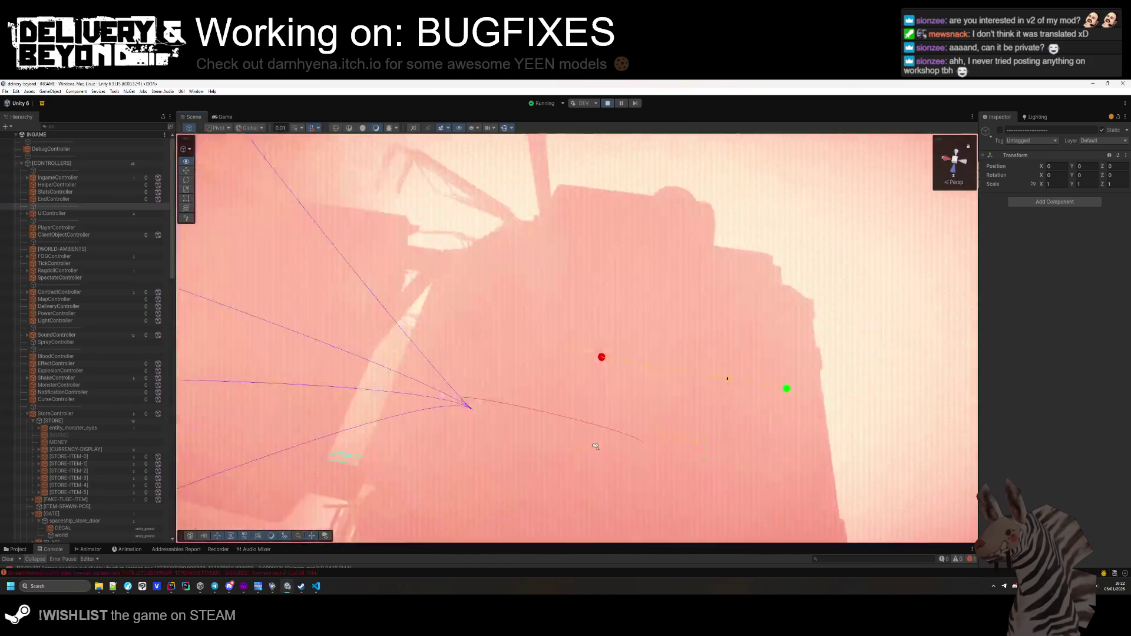
mouse_move(595, 447)
mouse_down()
mouse_move(661, 404)
mouse_move(799, 446)
mouse_up()
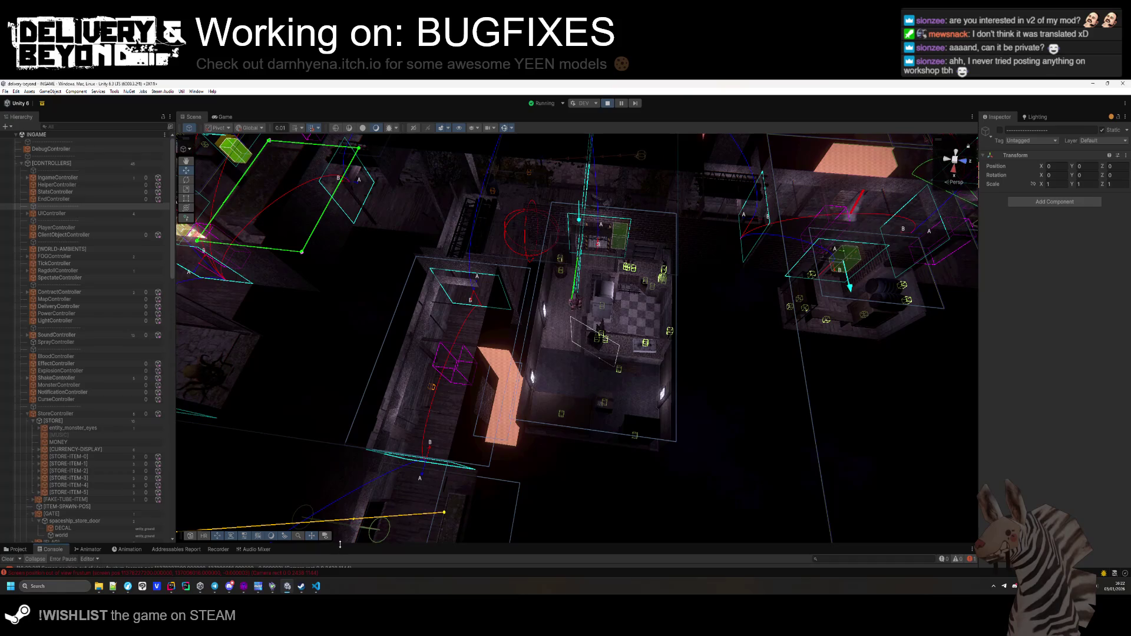
Enlarge the Console, read the error's stack trace, and clear it.
drag(341, 544, 341, 516)
click(59, 548)
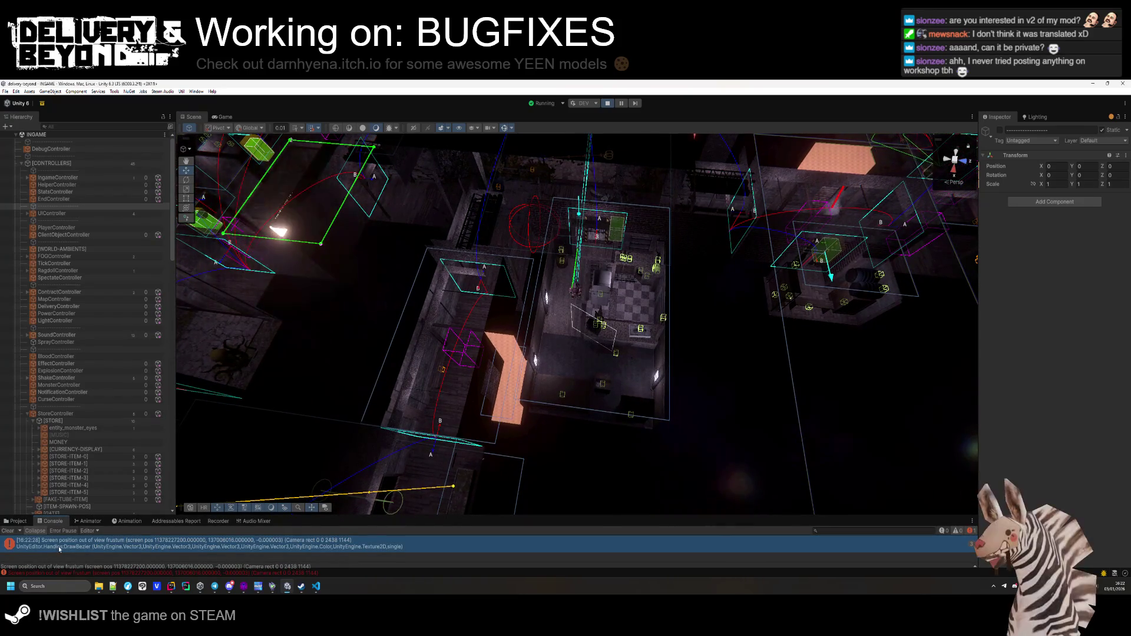
click(8, 531)
Orbit and zoom the Scene view around the central room and shaft, then bring Hammer forward.
drag(671, 390, 657, 394)
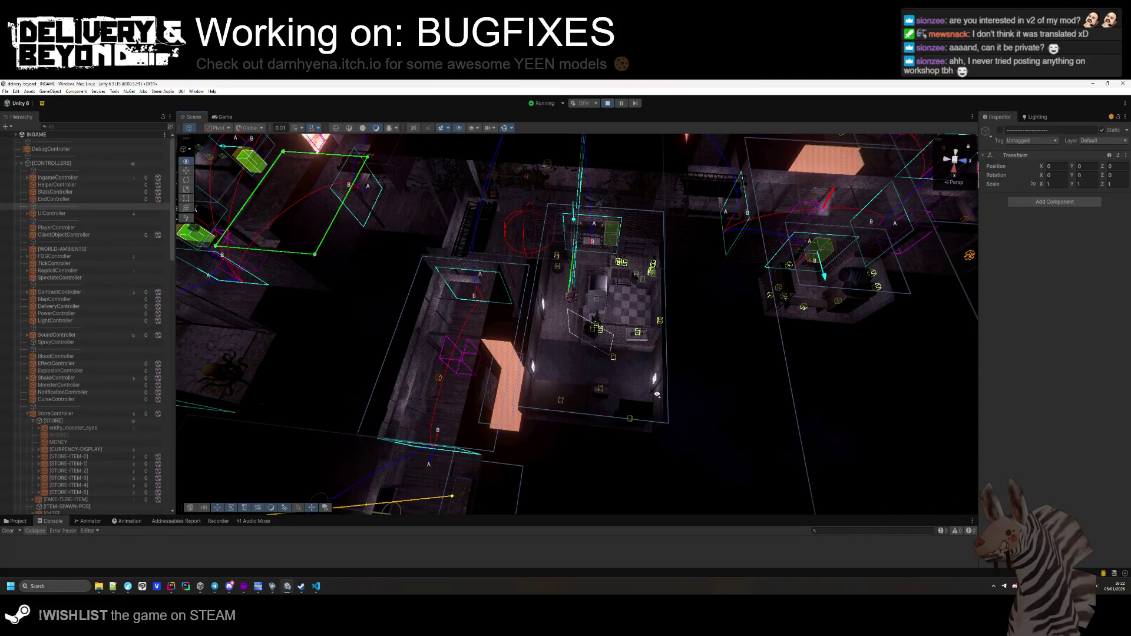
drag(658, 394, 668, 380)
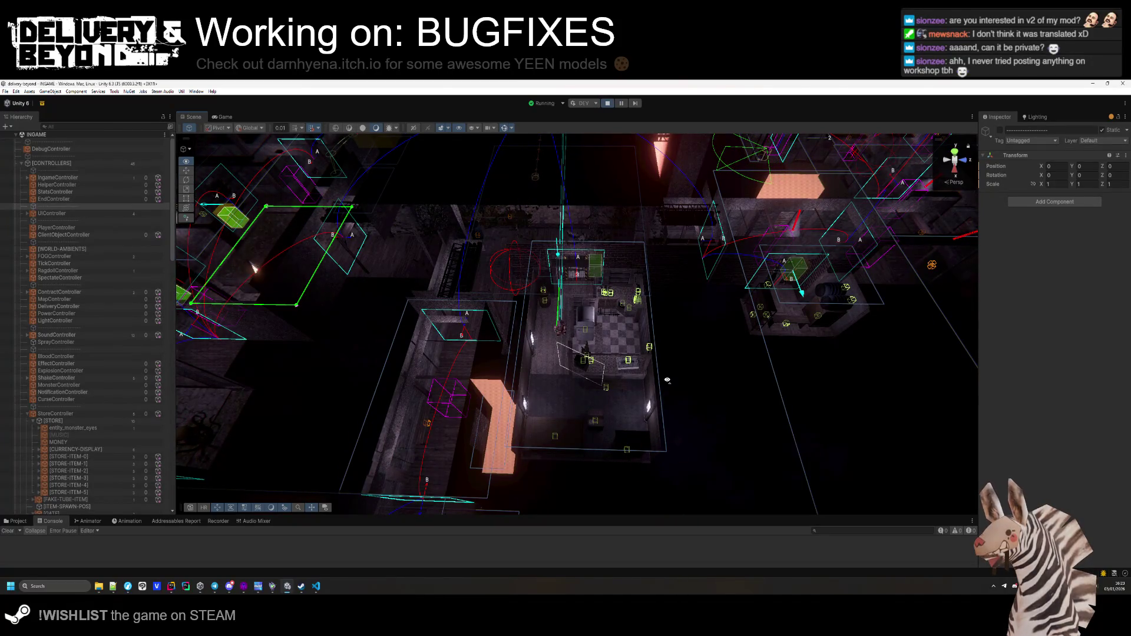
mouse_move(667, 381)
mouse_down()
mouse_move(503, 318)
mouse_move(320, 332)
mouse_move(572, 428)
mouse_move(673, 406)
mouse_up()
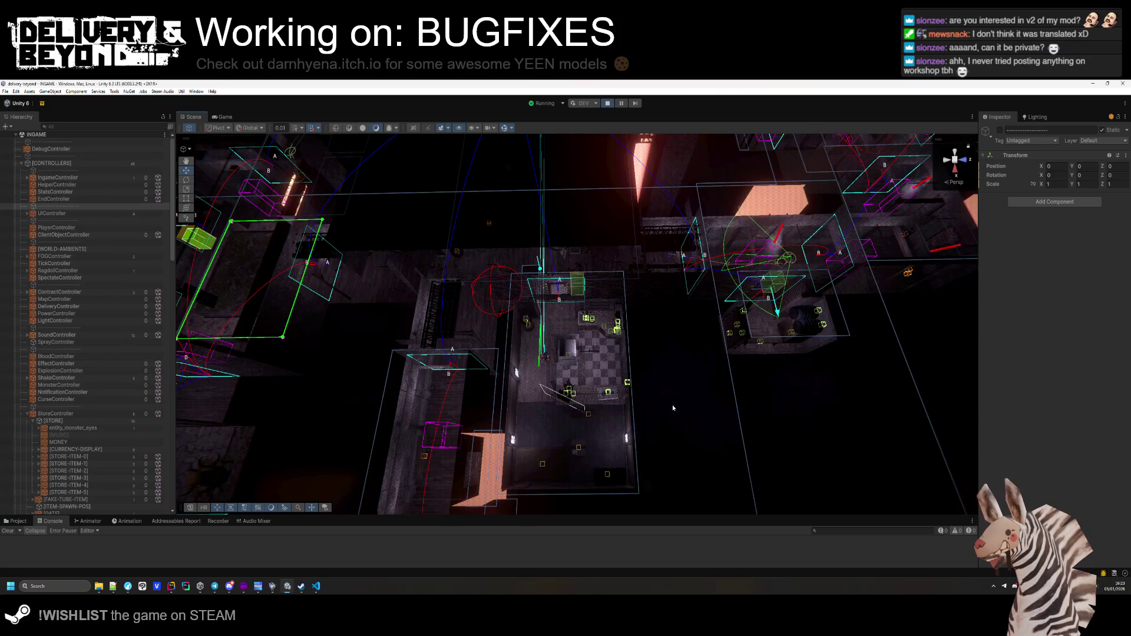
mouse_move(673, 404)
mouse_down()
mouse_move(684, 304)
mouse_move(662, 302)
mouse_move(662, 336)
mouse_move(625, 380)
mouse_move(565, 363)
mouse_up()
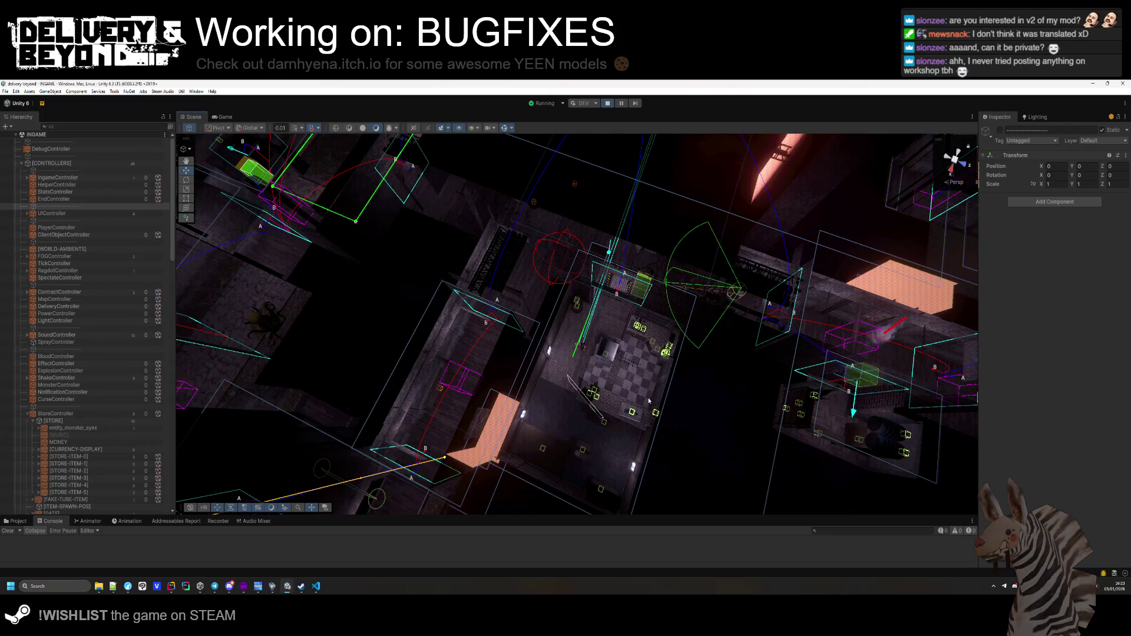
mouse_move(649, 401)
mouse_down()
mouse_move(635, 360)
mouse_move(771, 275)
mouse_move(506, 393)
mouse_up()
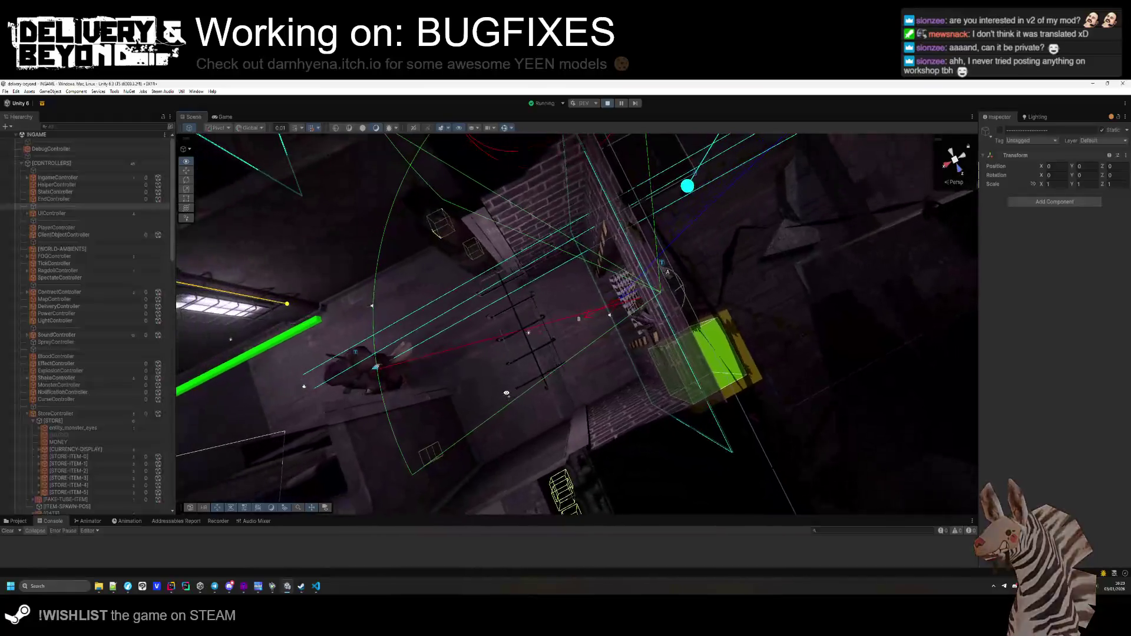
drag(412, 236, 566, 279)
key(alt+Tab)
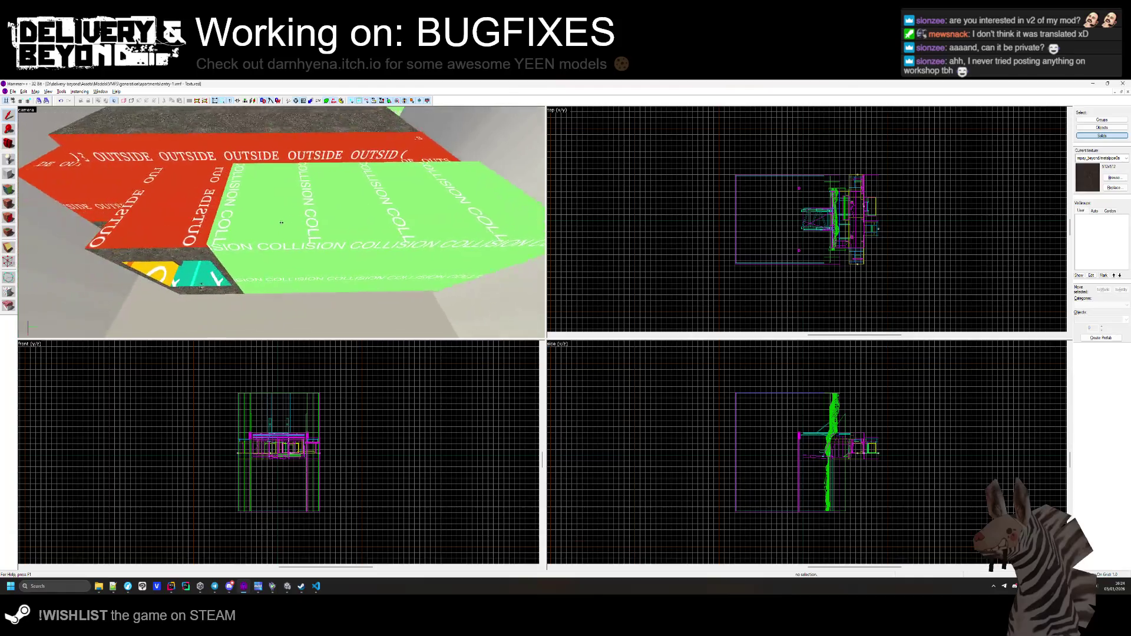
Load the entry-0.vmf map in Hammer.
drag(281, 222, 282, 223)
key(alt+Tab)
key(alt+Tab)
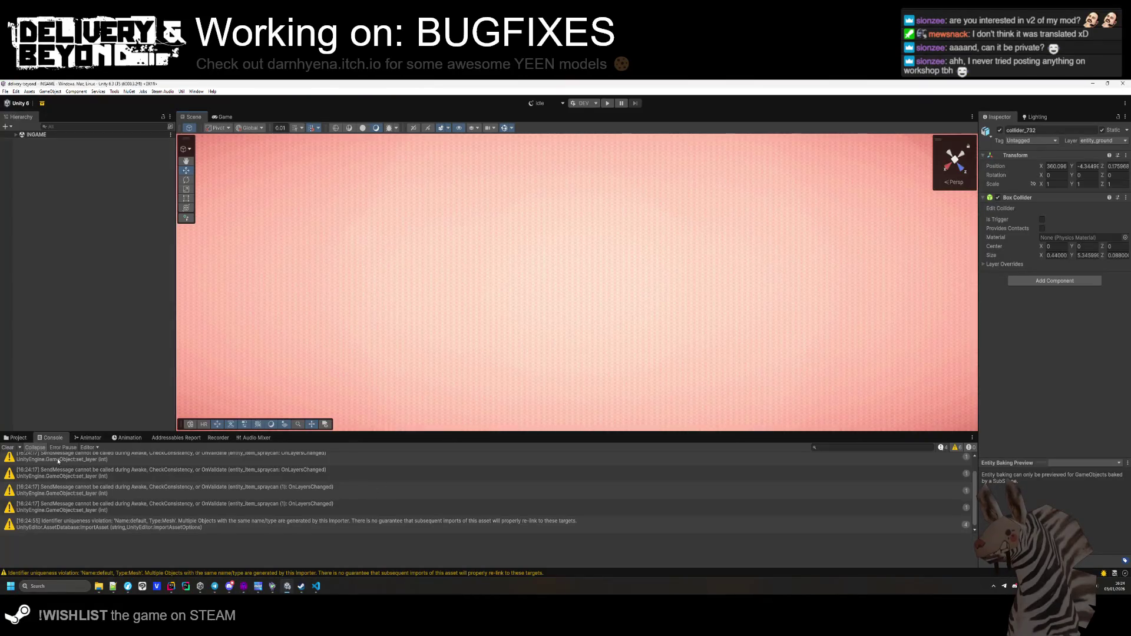
key(alt+Tab)
click(13, 91)
click(27, 117)
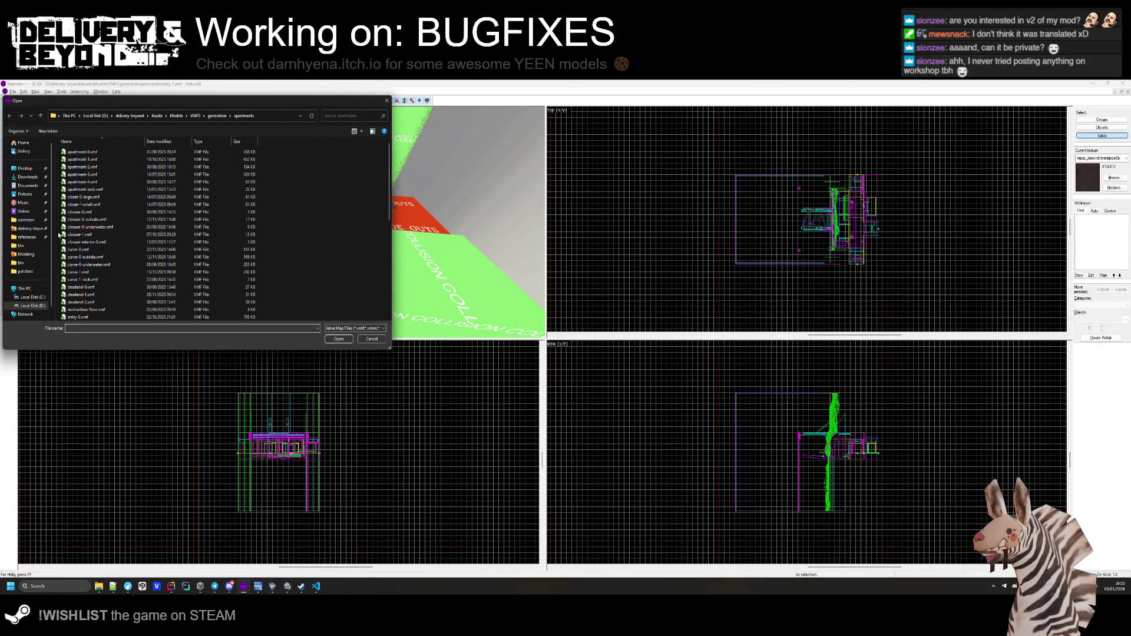
scroll(103, 211, down, 4)
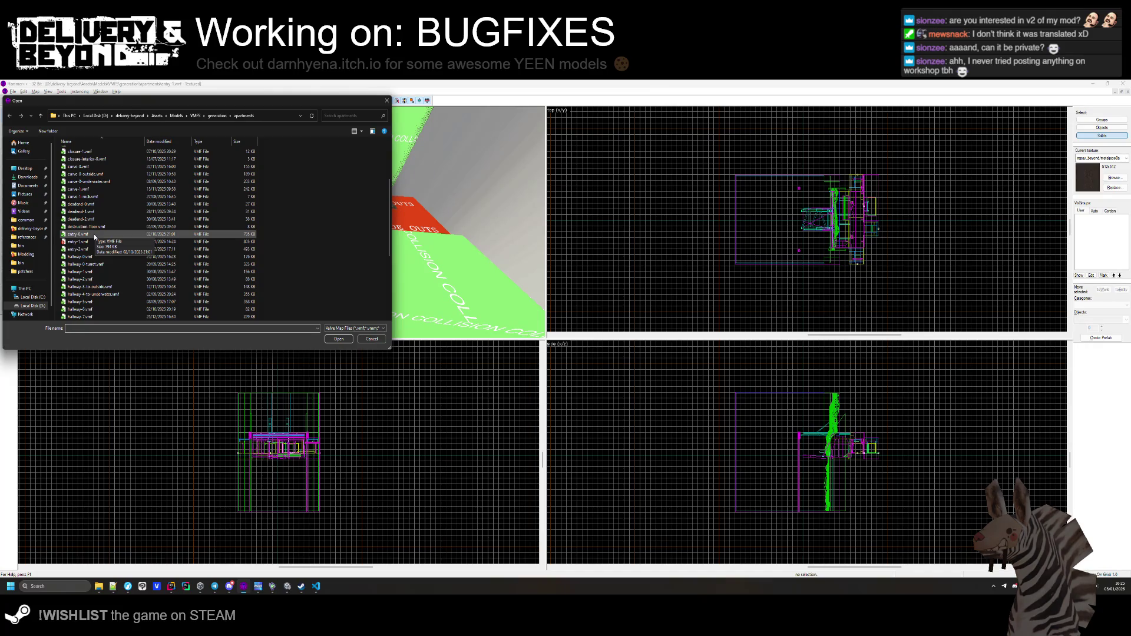
double_click(78, 234)
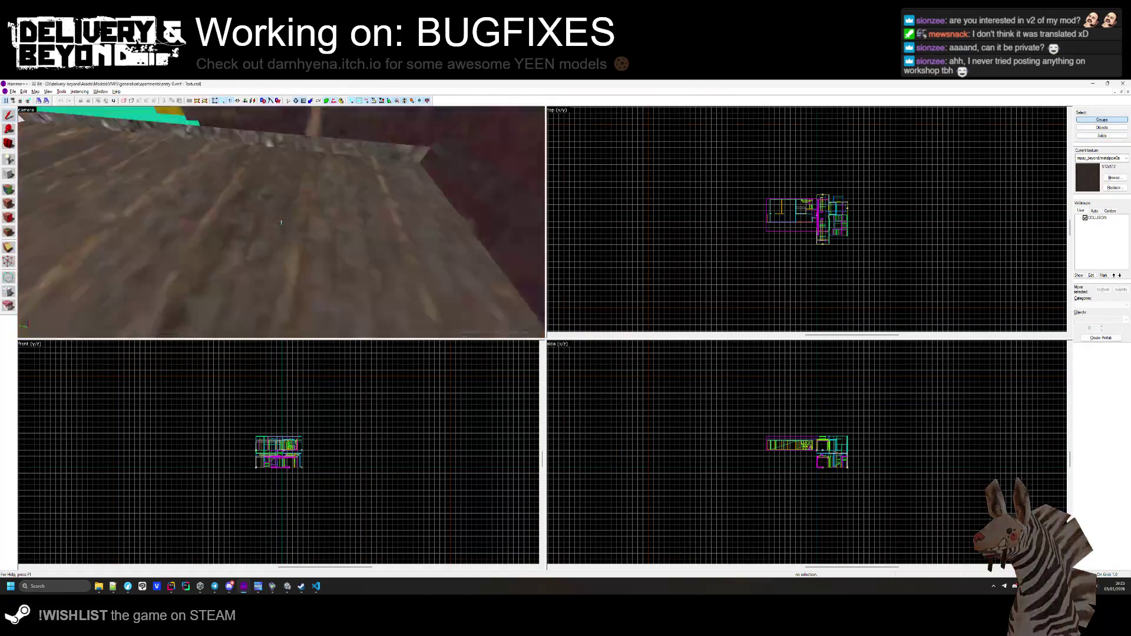
Deselect the collision brush and browse Unity's Templates/Ingame/Map/Apartments/Entries folder.
click(281, 223)
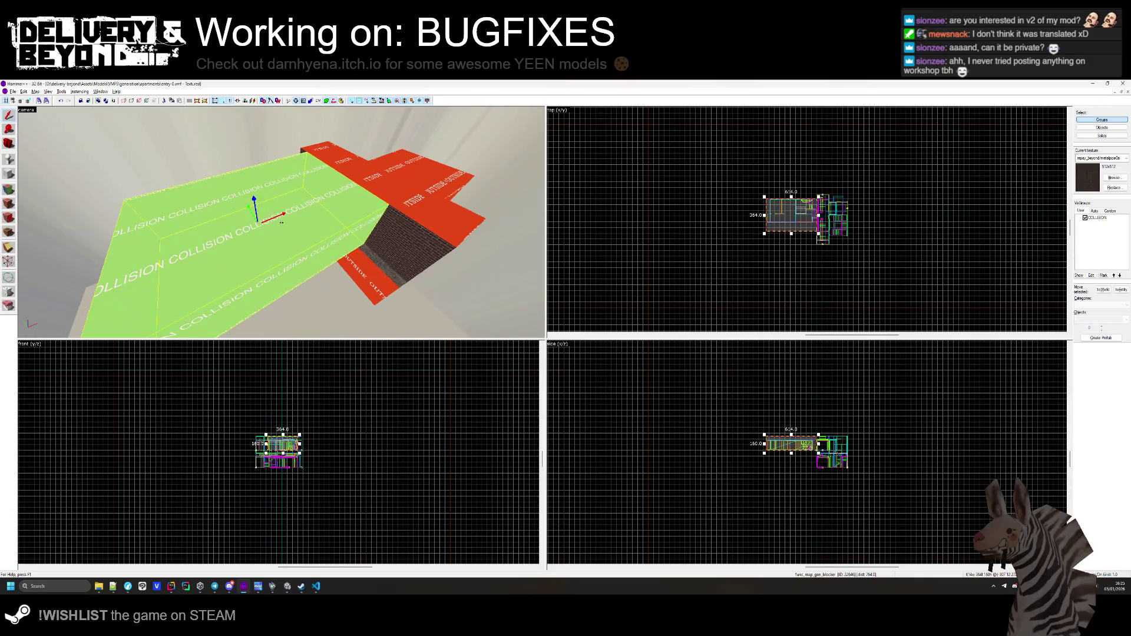
key(Escape)
key(alt+Tab)
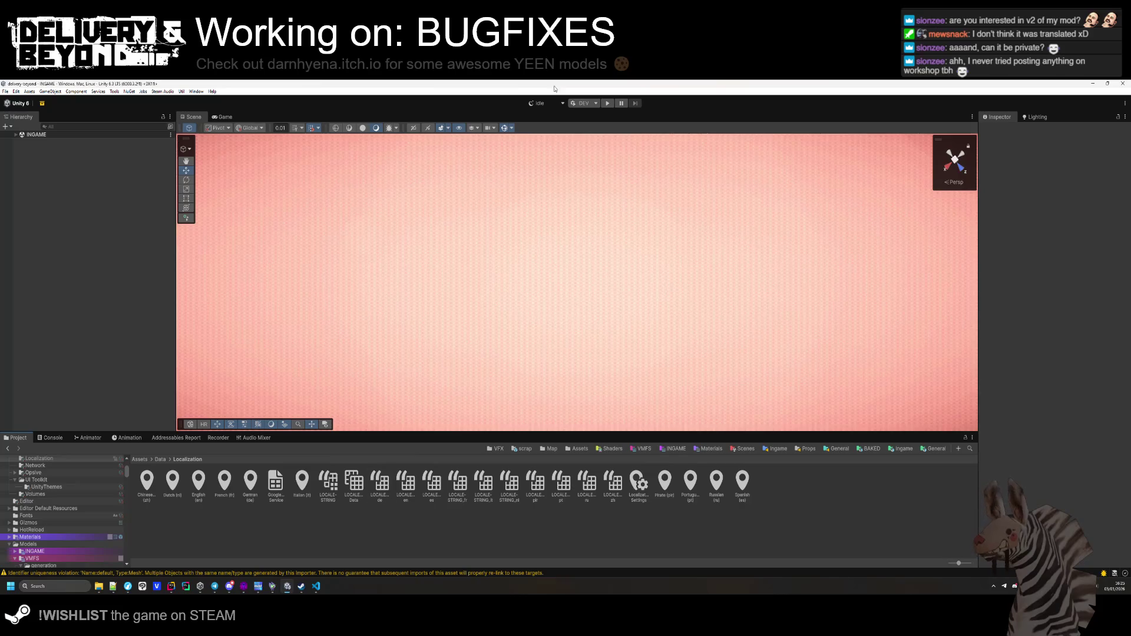
click(901, 449)
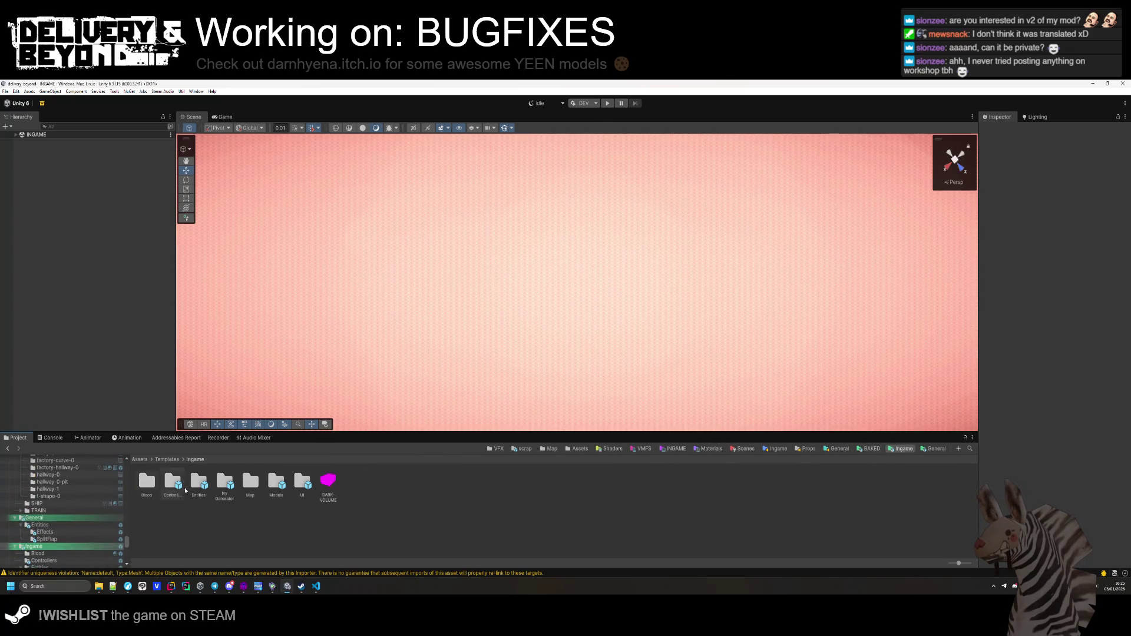
double_click(249, 482)
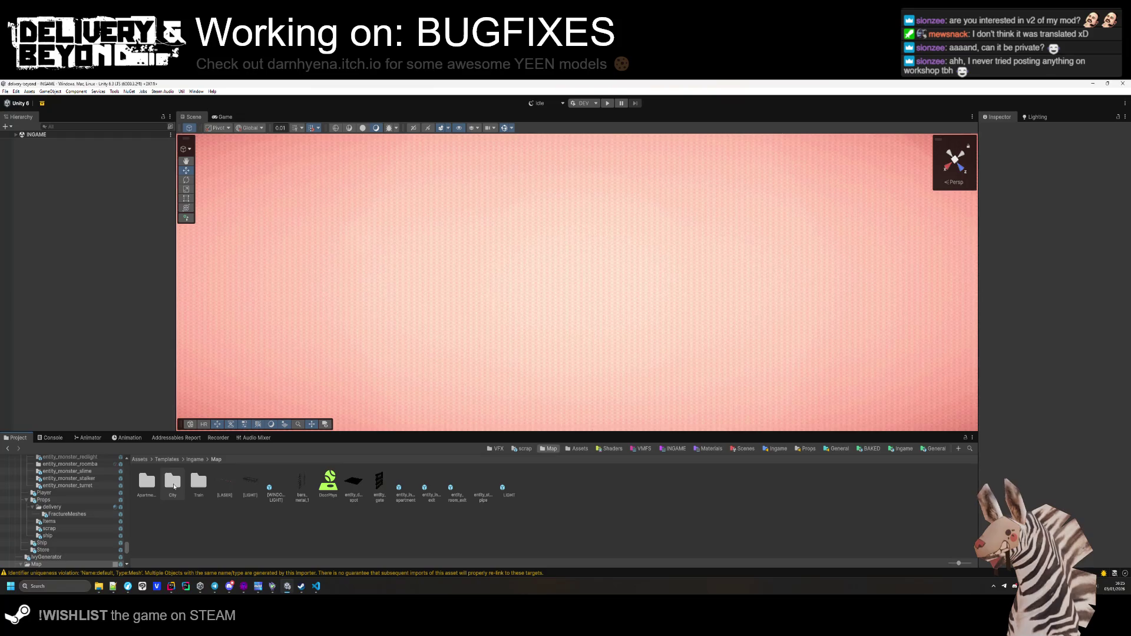
double_click(142, 488)
double_click(172, 482)
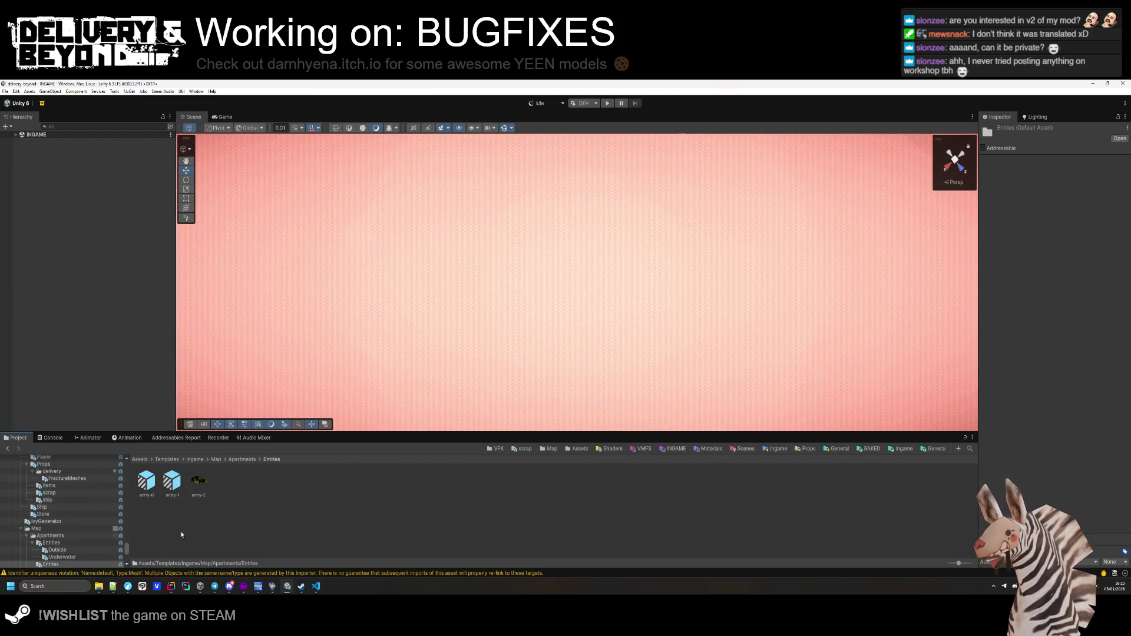
Inspect the entry-1 prefab's root, return to the INGAME scene and start Play mode.
double_click(172, 487)
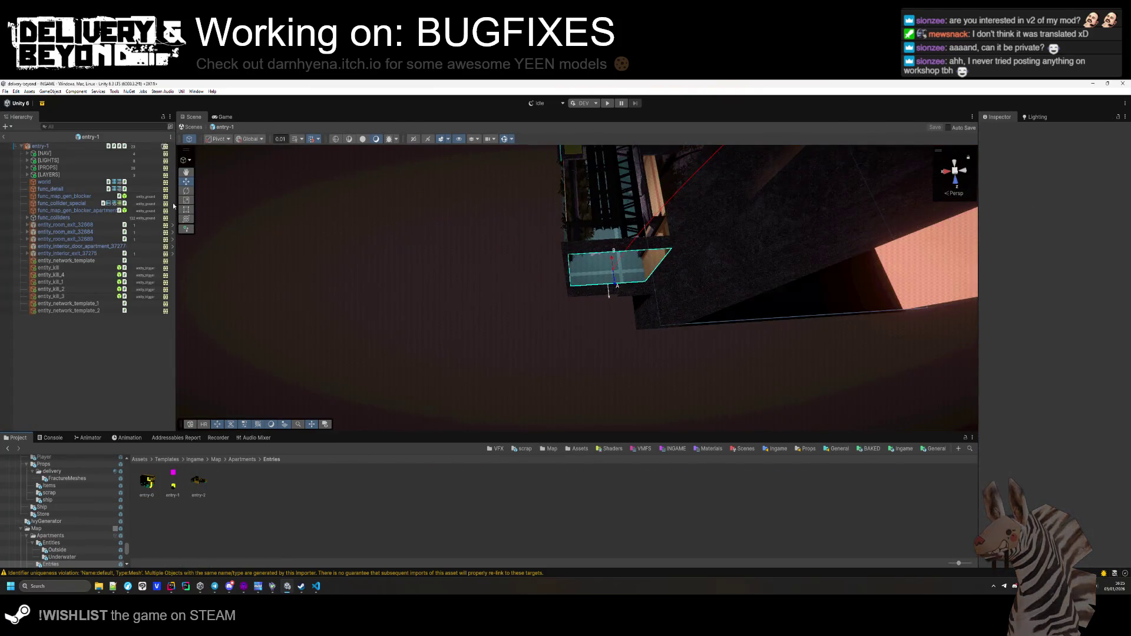
click(40, 146)
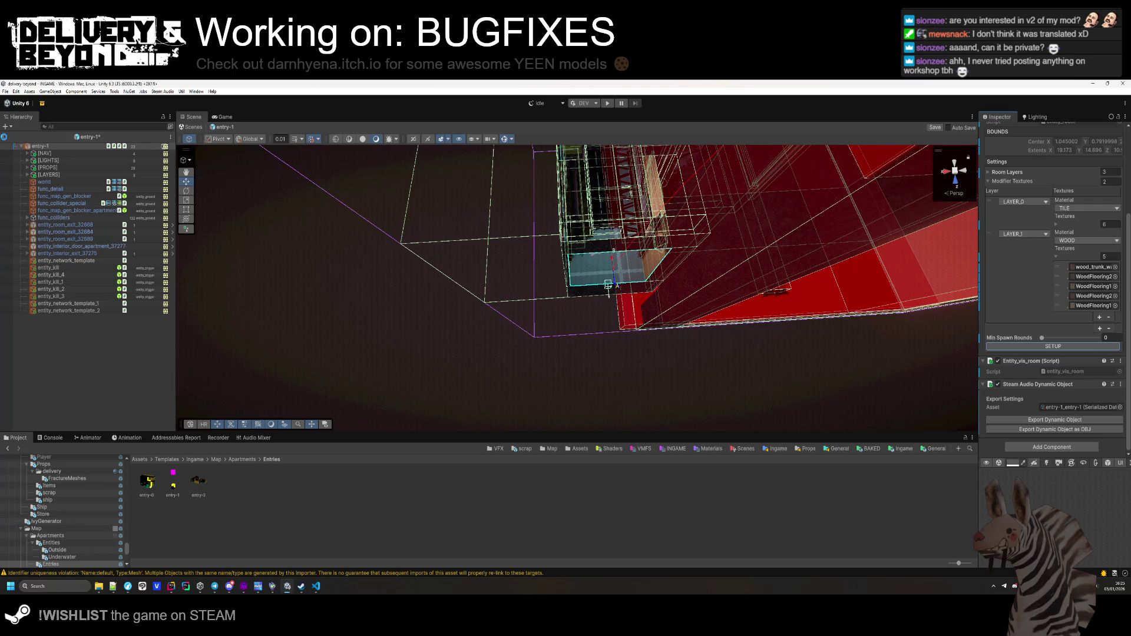
click(4, 137)
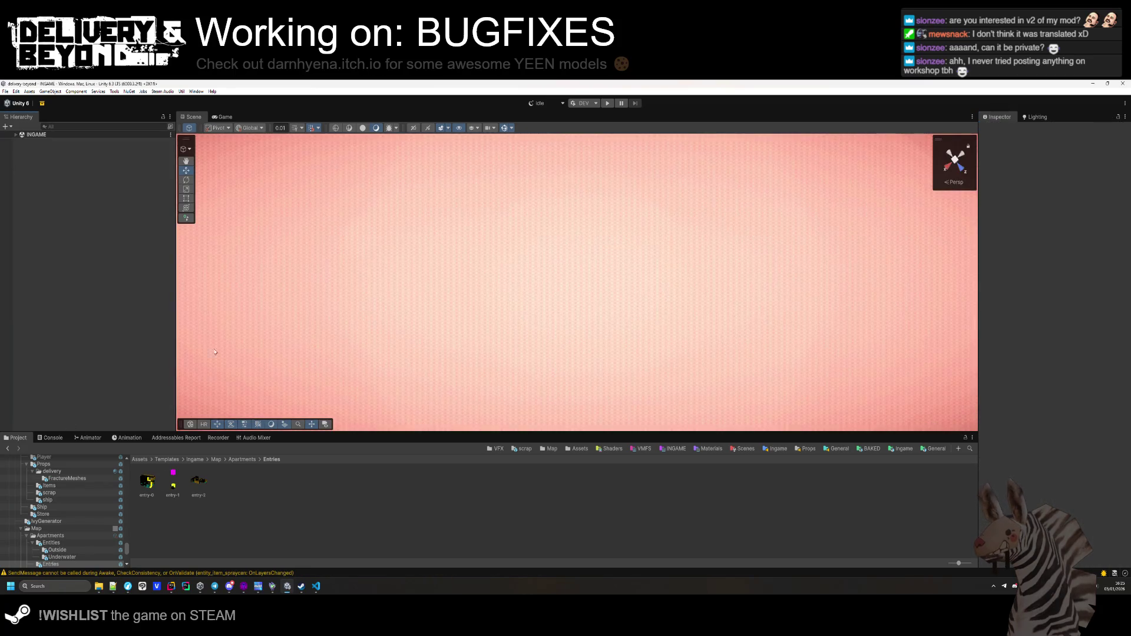
click(606, 104)
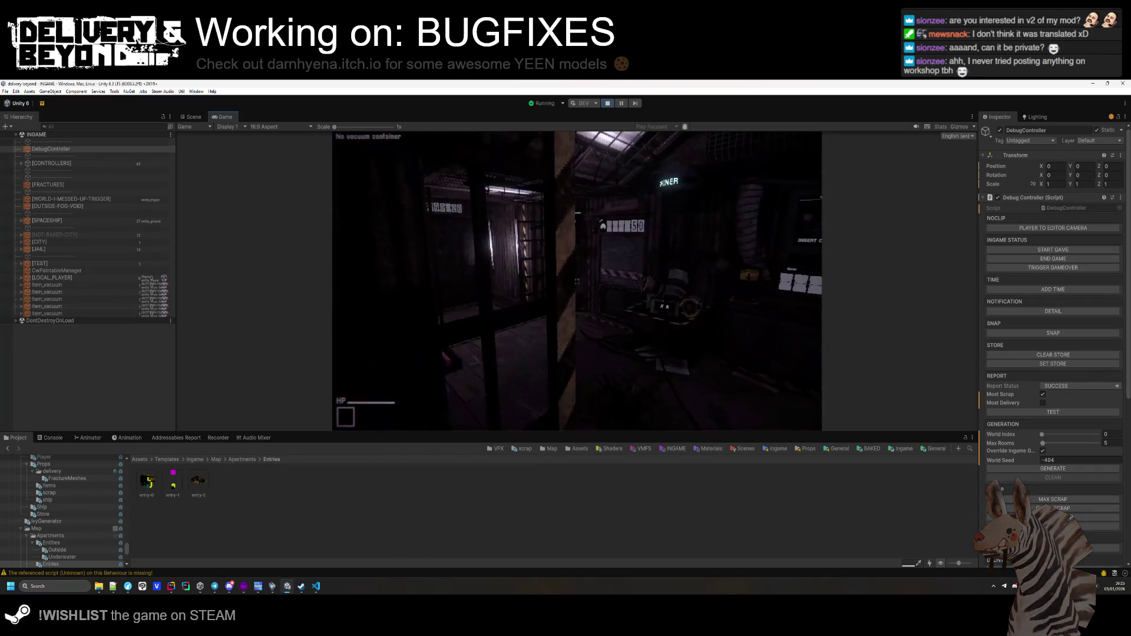
key(super)
Enlarge the game view, disable Override Ingame Generation on DebugController, and start a new round.
drag(603, 432, 603, 511)
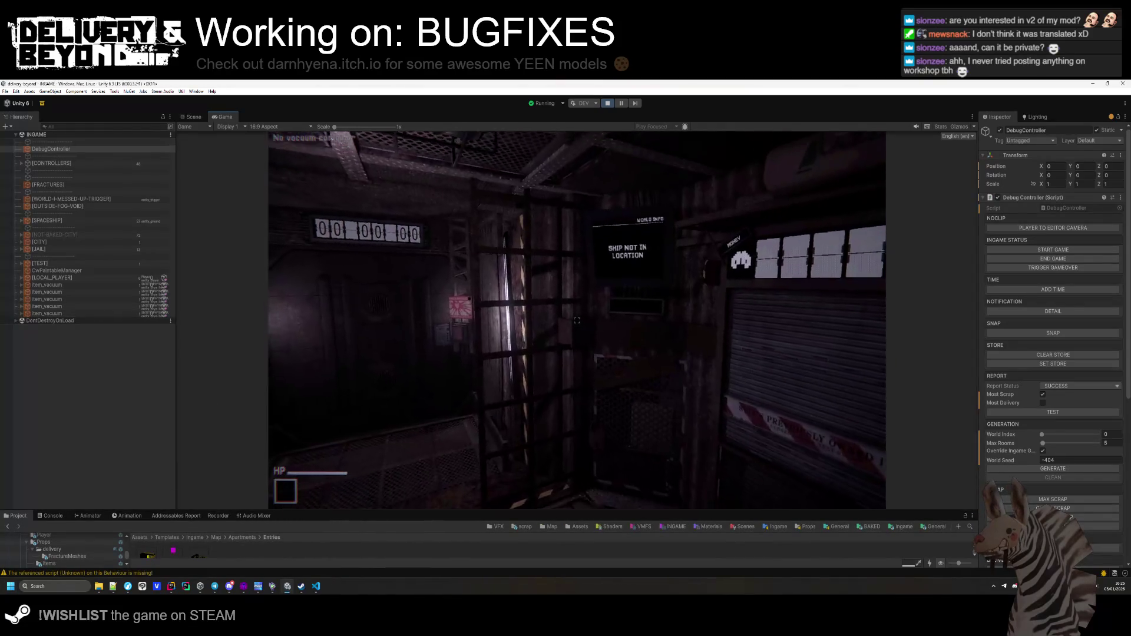
key(super)
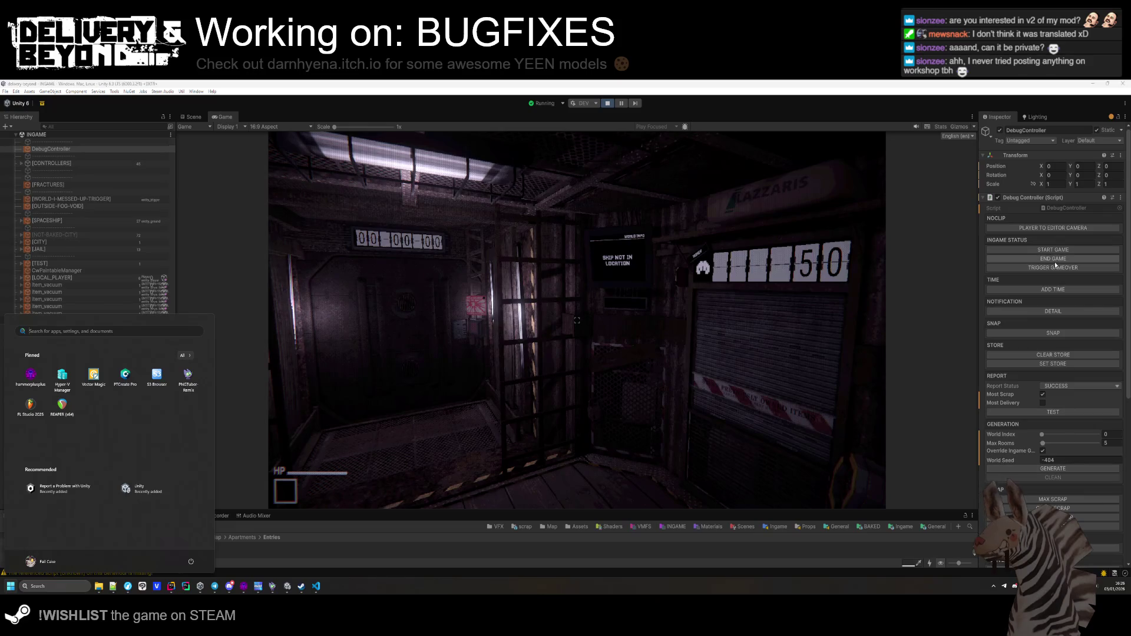
click(1043, 452)
click(1048, 251)
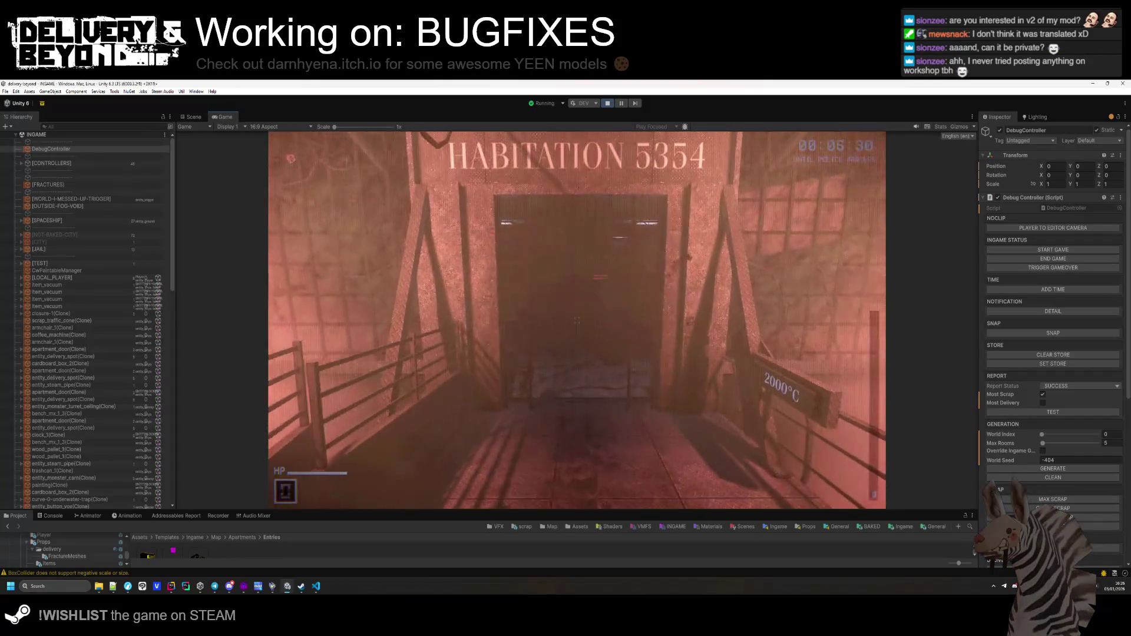
key(alt+Tab)
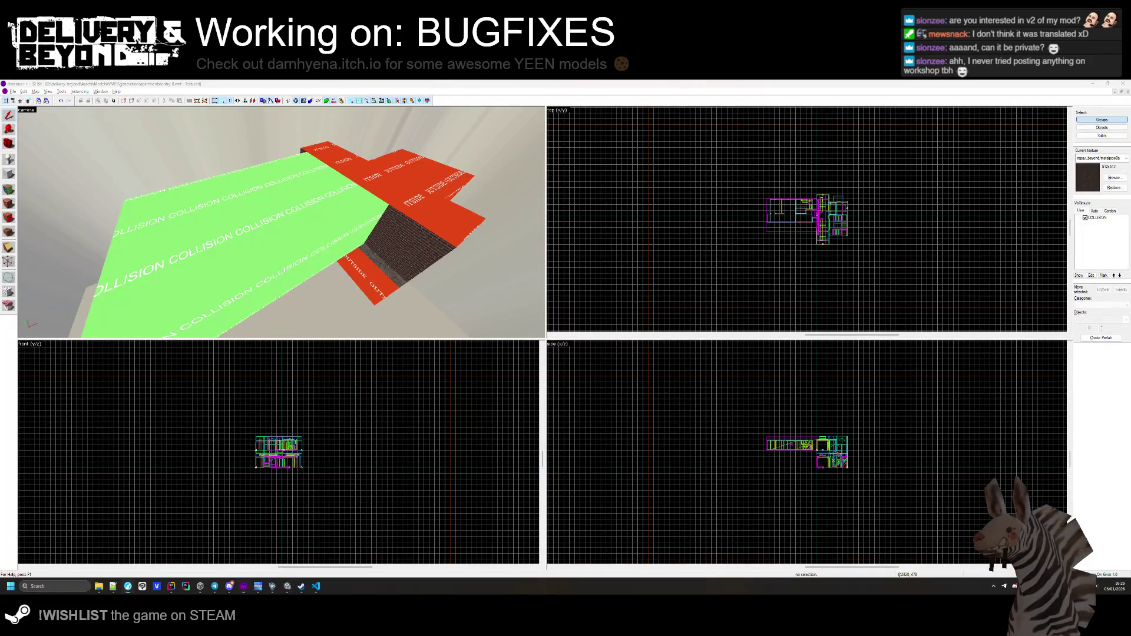
key(alt+Tab)
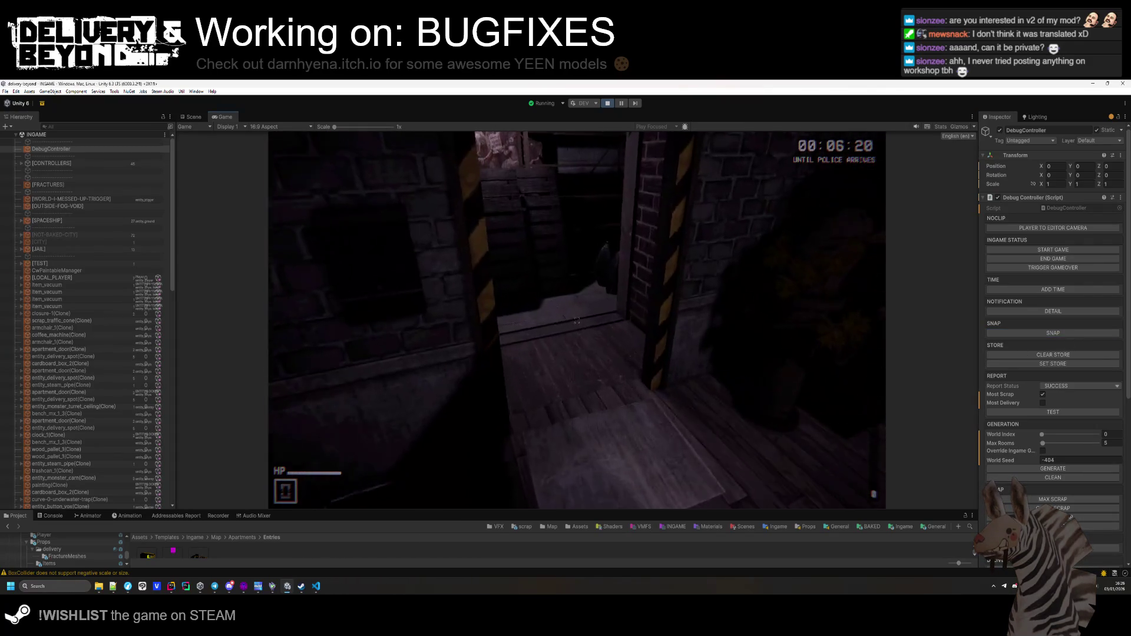
key(super)
Select the separator object, then play through the apartments to door 9263's delivery point.
click(84, 227)
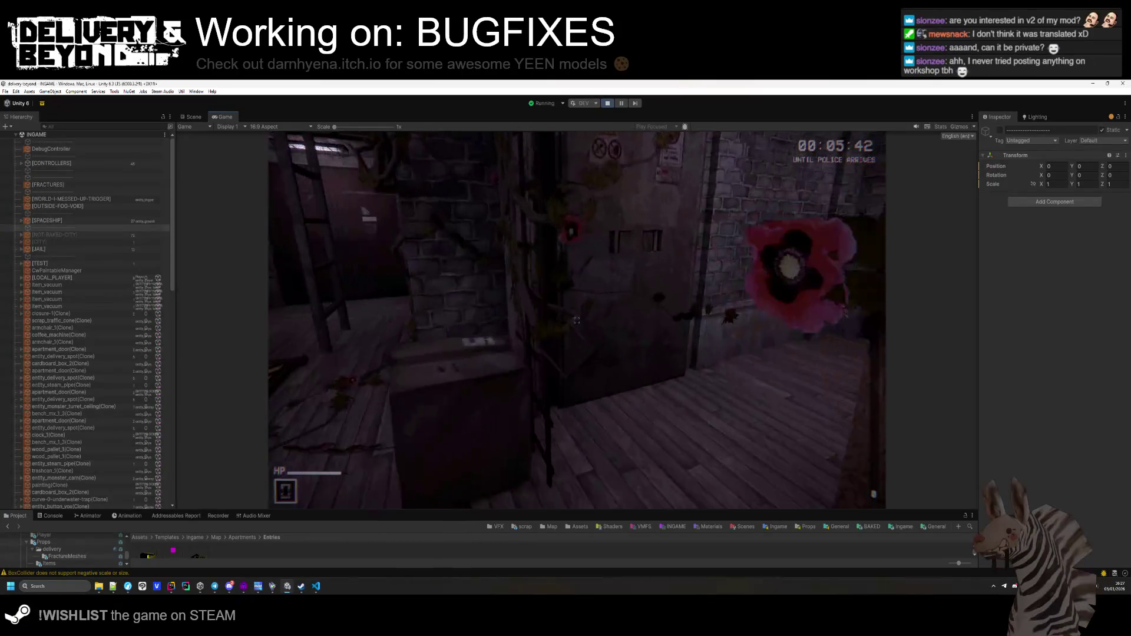
key(w)
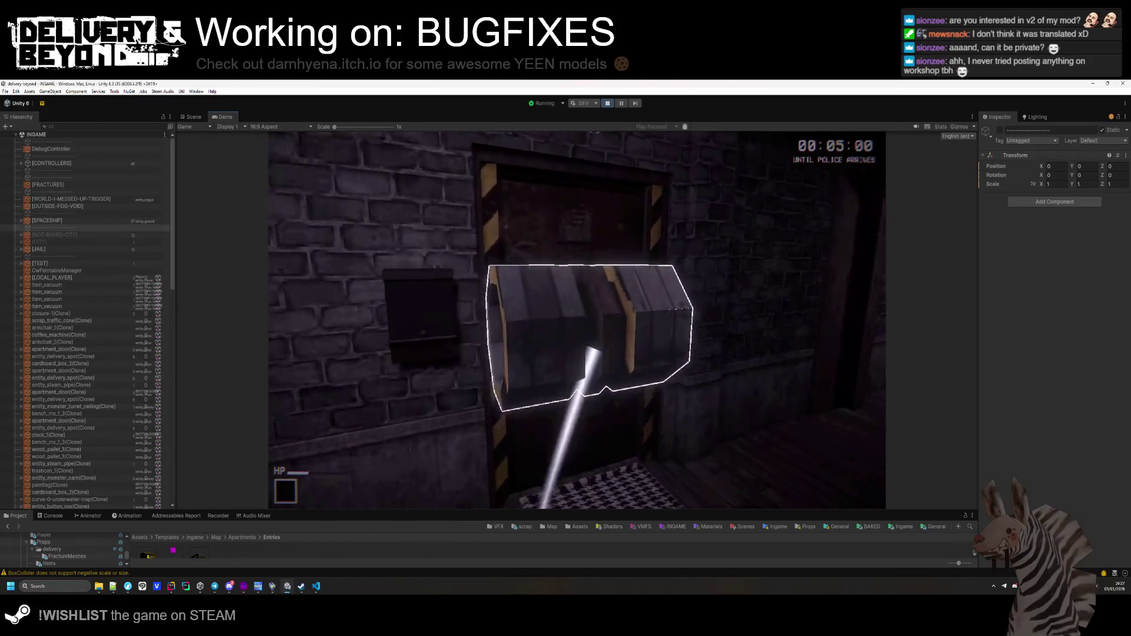
Play on to the SKATES, MEDKIT and SPRAY shop, then bring Hammer++ forward.
key(s)
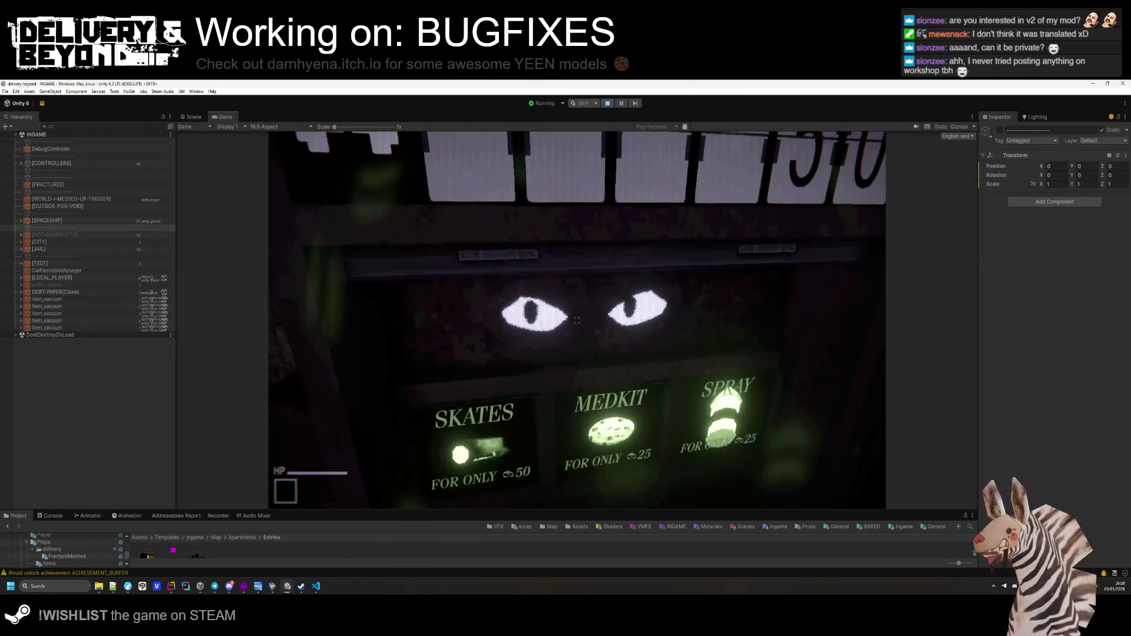
key(super)
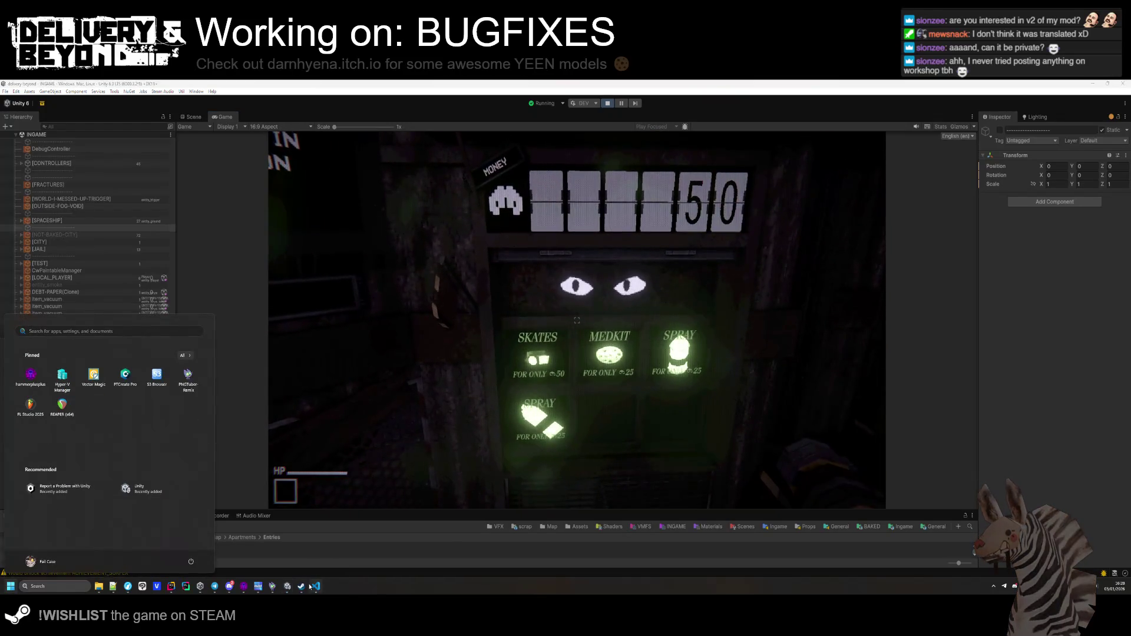
click(301, 586)
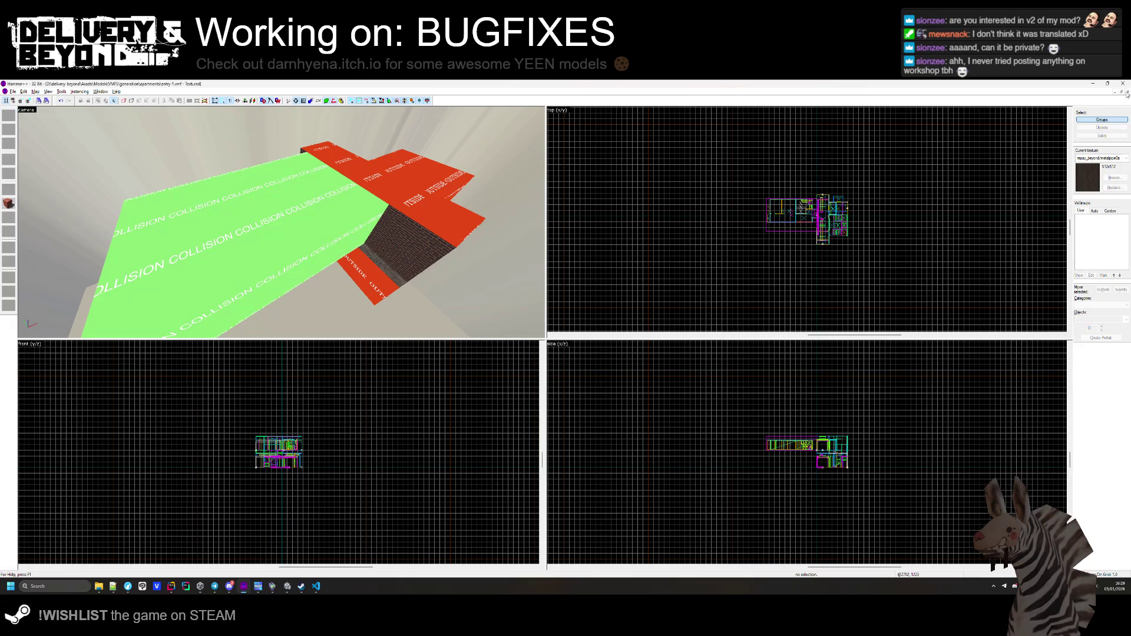
key(ctrl+Tab)
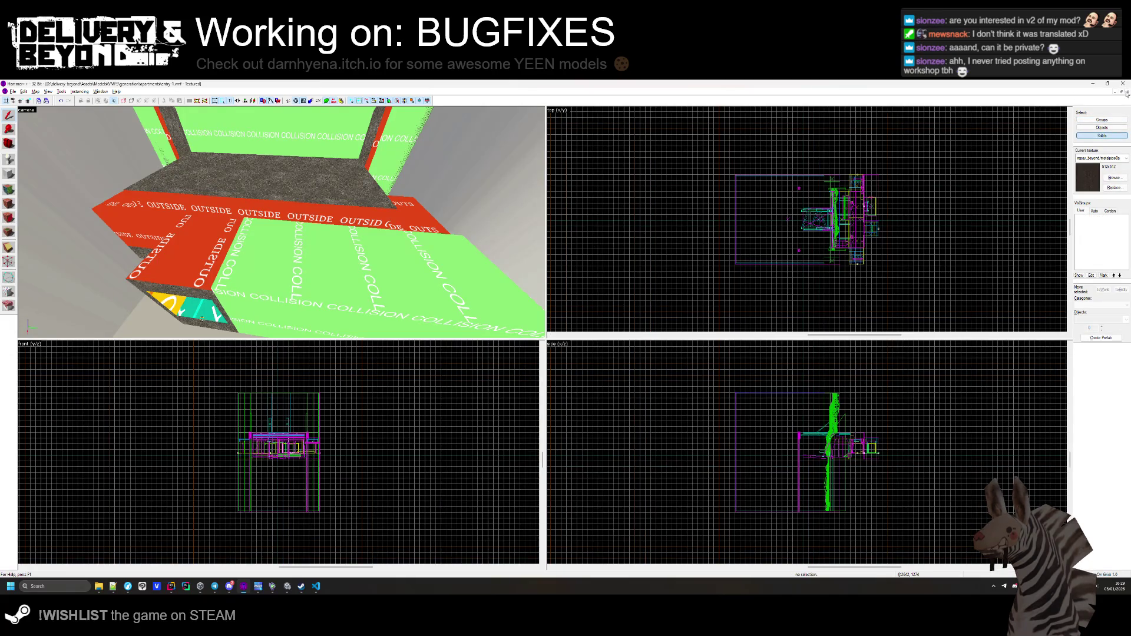
Open spaceship.vmf from the VMFS/spaceship folder in Hammer.
key(ctrl+Tab)
click(13, 92)
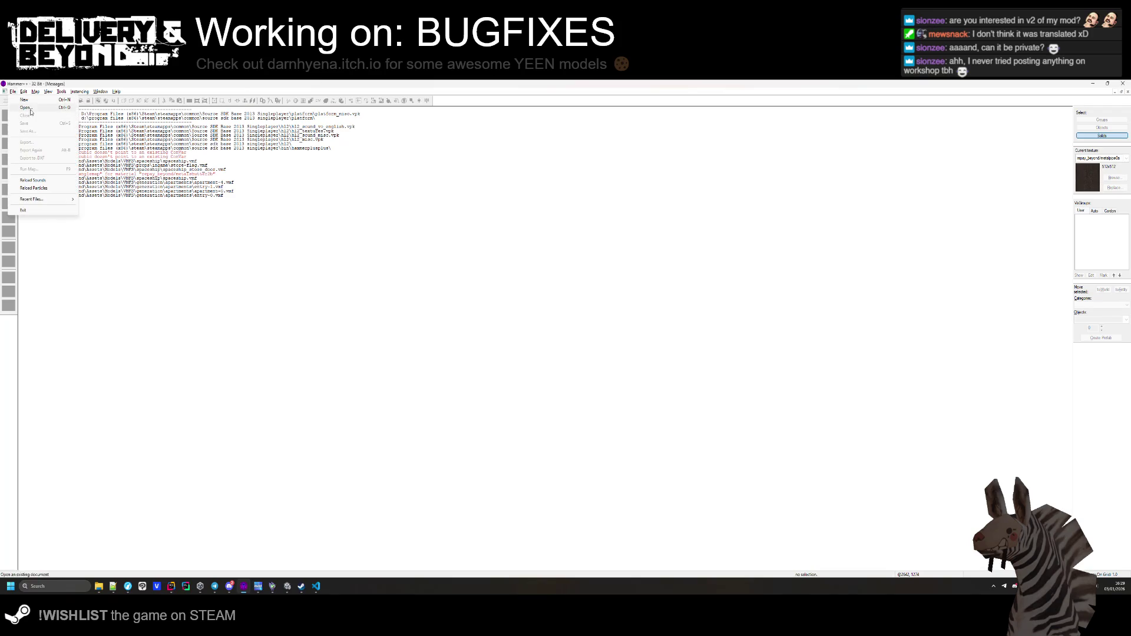
click(27, 108)
click(195, 115)
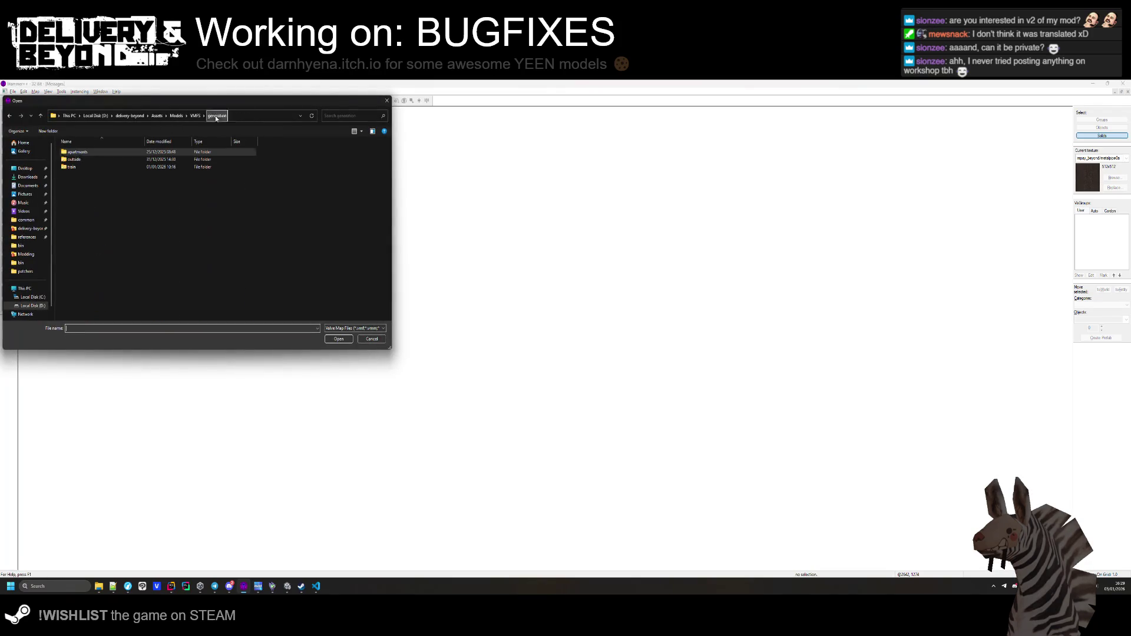
double_click(76, 175)
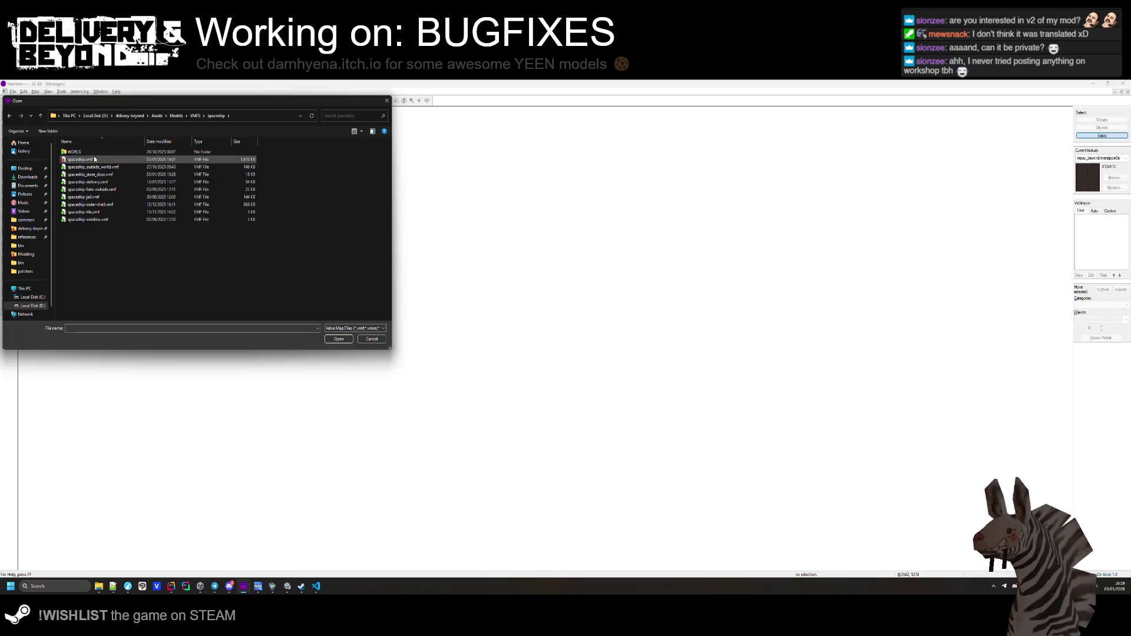
double_click(79, 160)
Hide the COLLISION visgroup and select the ceiling glass panes.
mouse_move(467, 239)
mouse_down()
mouse_move(371, 220)
mouse_move(321, 230)
mouse_up()
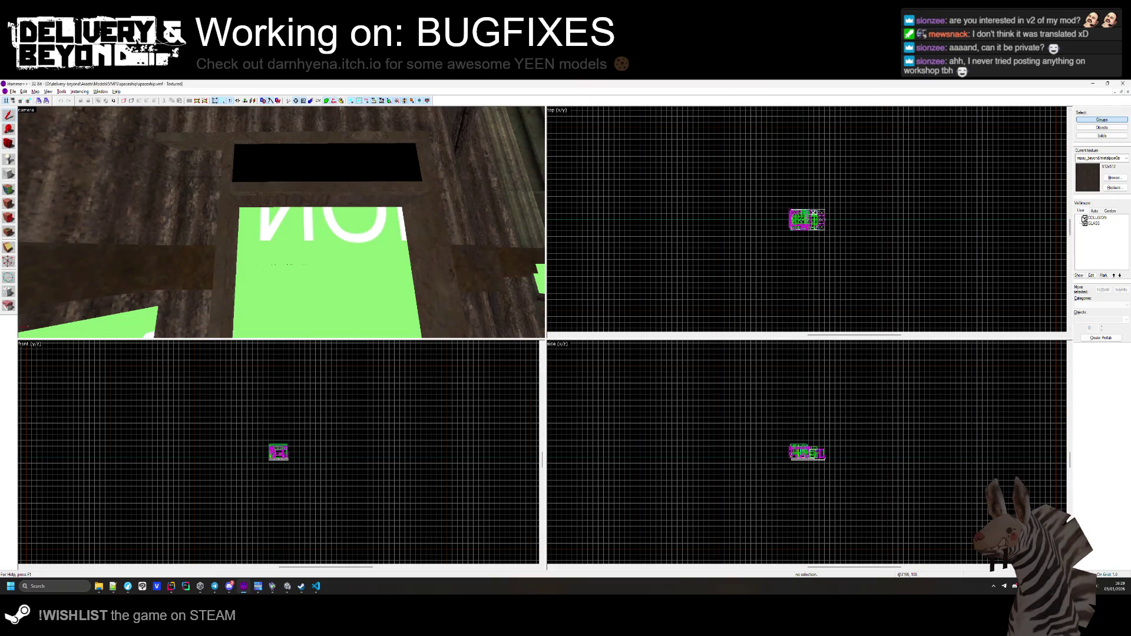
click(1085, 218)
click(310, 241)
key(Escape)
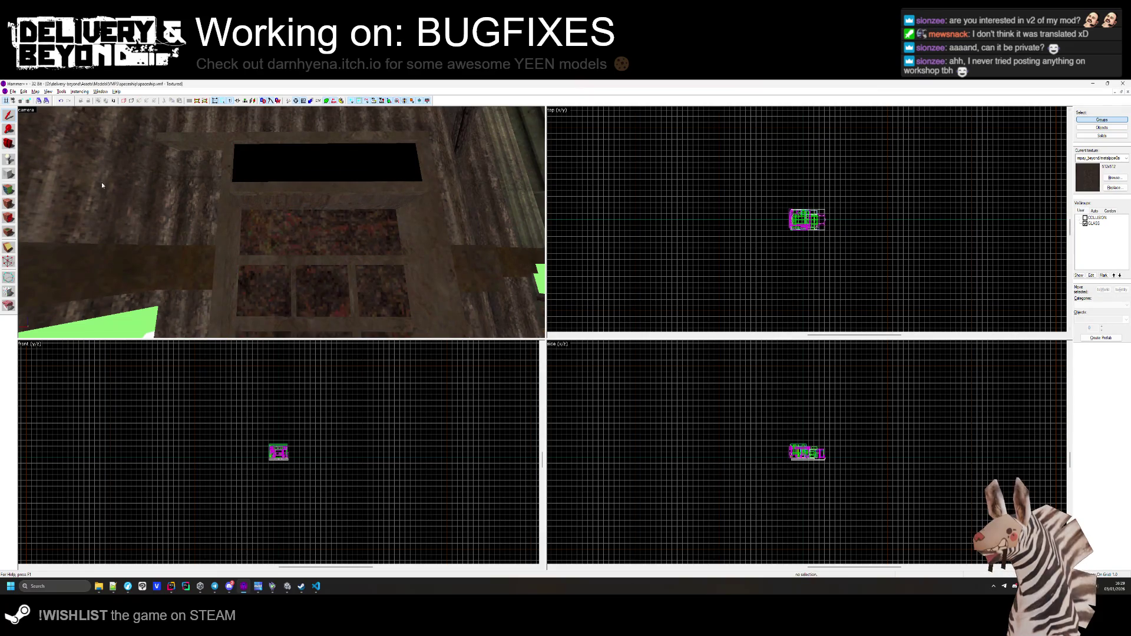
click(274, 241)
scroll(305, 505, up, 8)
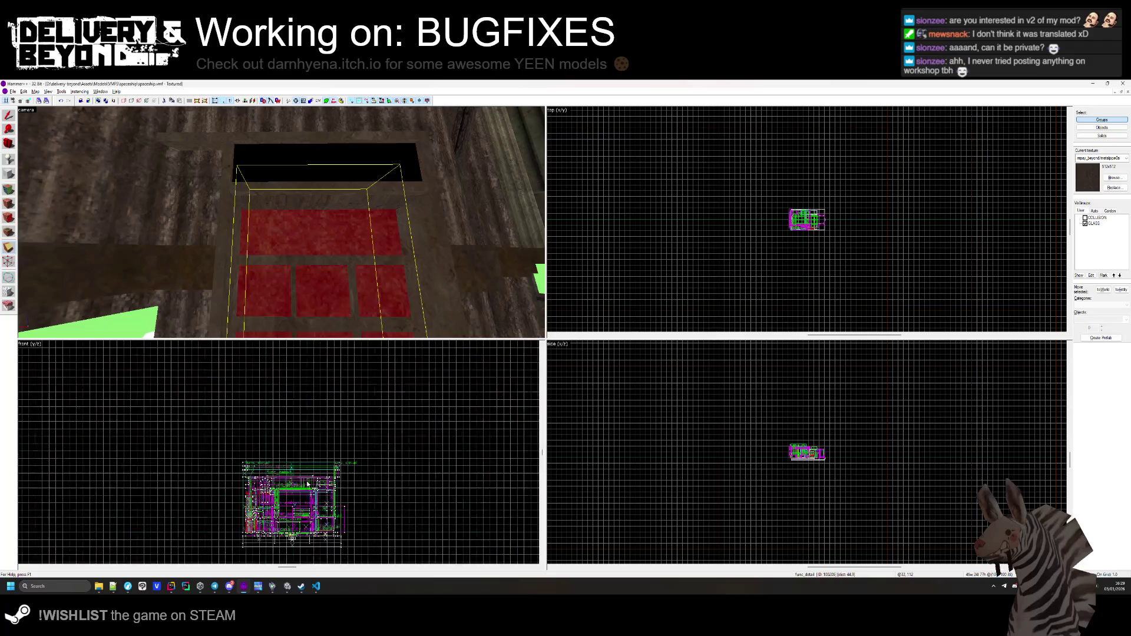
scroll(98, 550, up, 4)
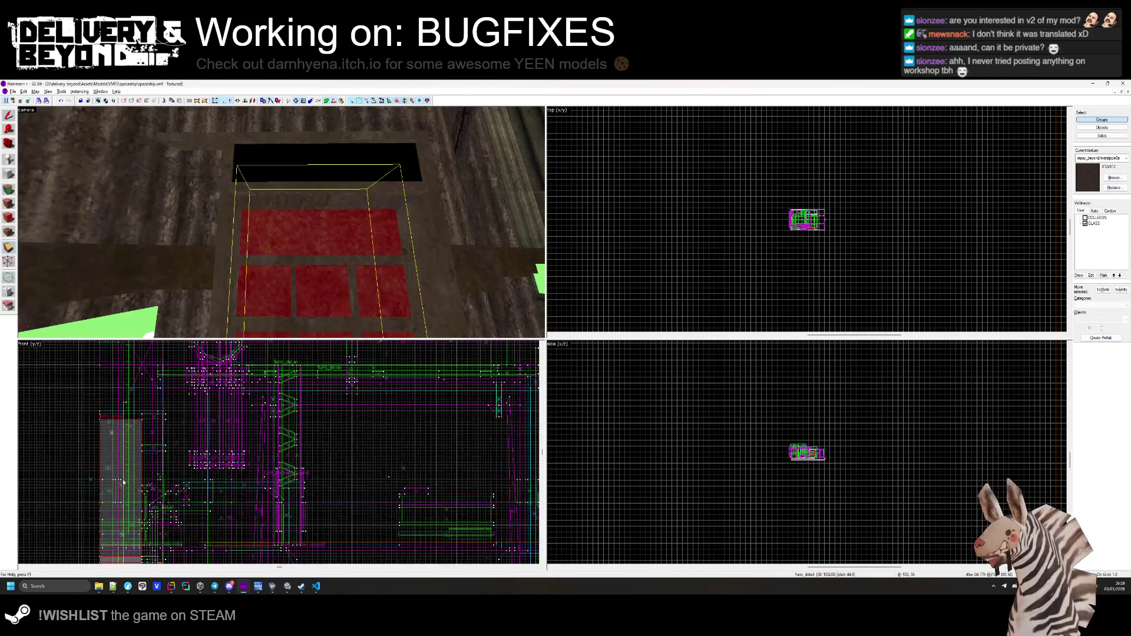
Shorten the thin ceiling brush from 26 to 21 units in the front view.
click(130, 506)
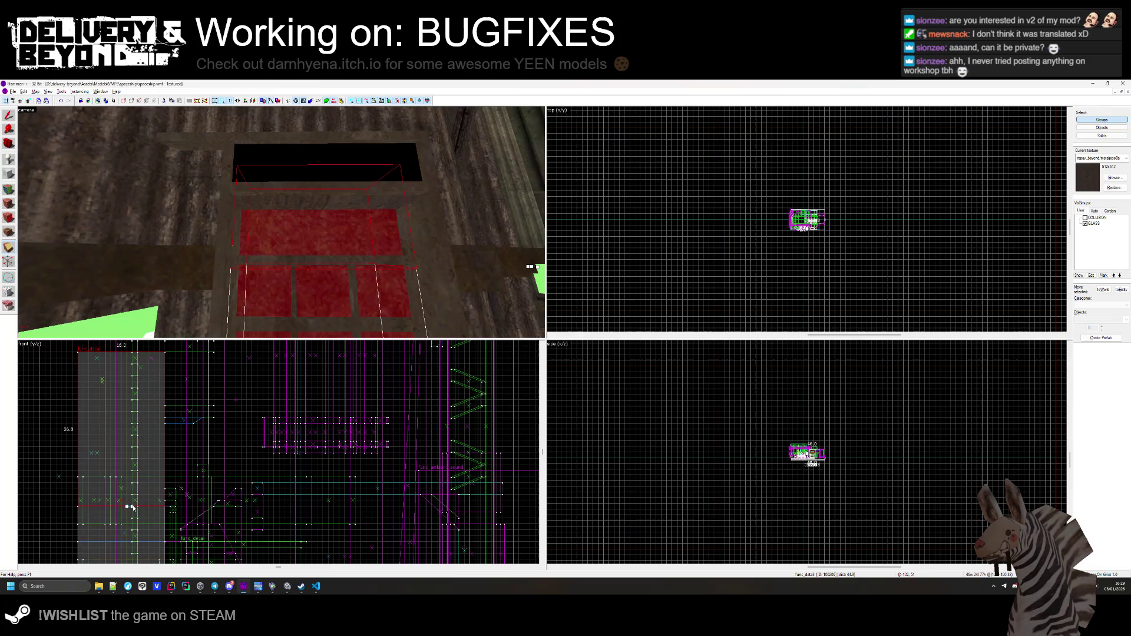
mouse_move(130, 506)
mouse_down()
mouse_move(118, 477)
mouse_move(159, 488)
mouse_move(110, 488)
mouse_up()
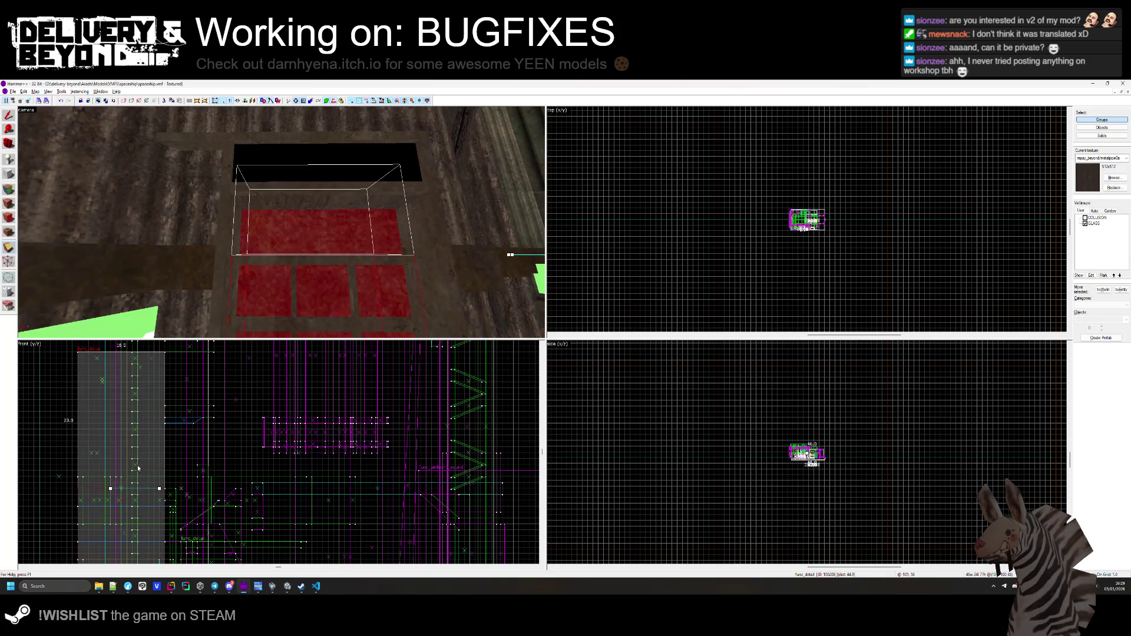
key(shift+s)
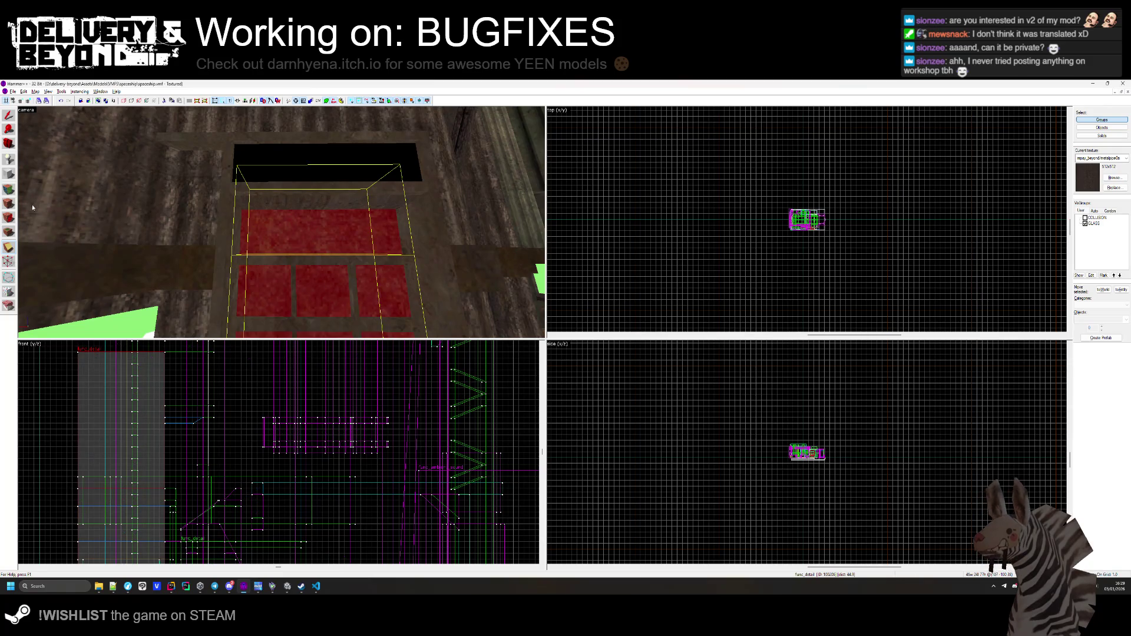
click(319, 169)
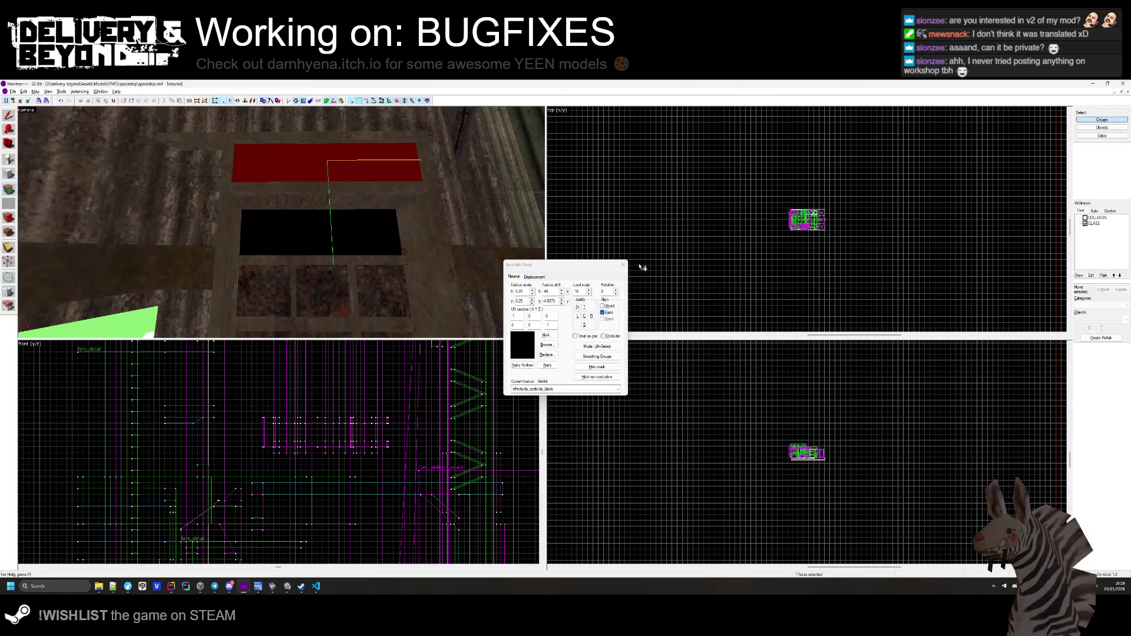
key(shift+a)
key(alt+Tab)
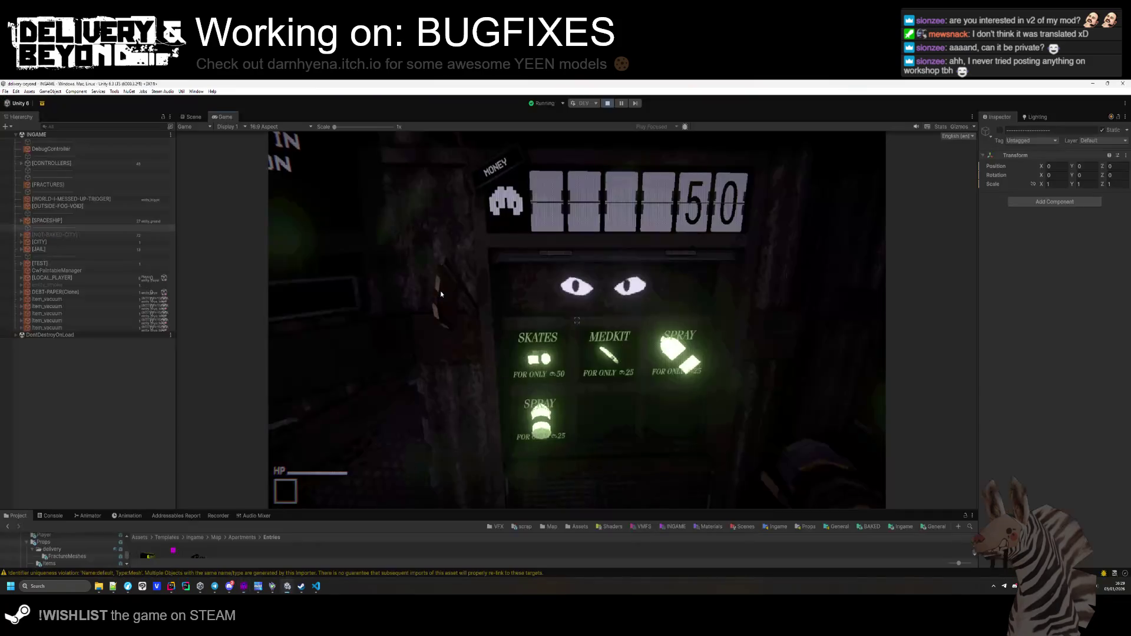
Stop the running game and show the COLLISION visgroup again in Hammer.
key(alt+Tab)
key(alt+Tab)
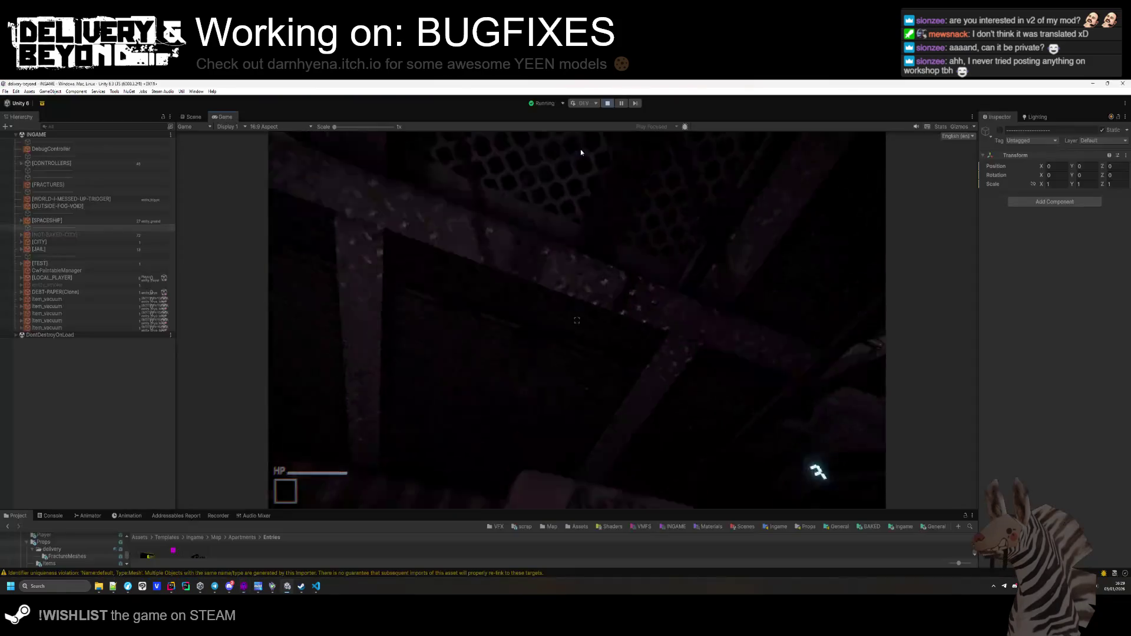
click(609, 104)
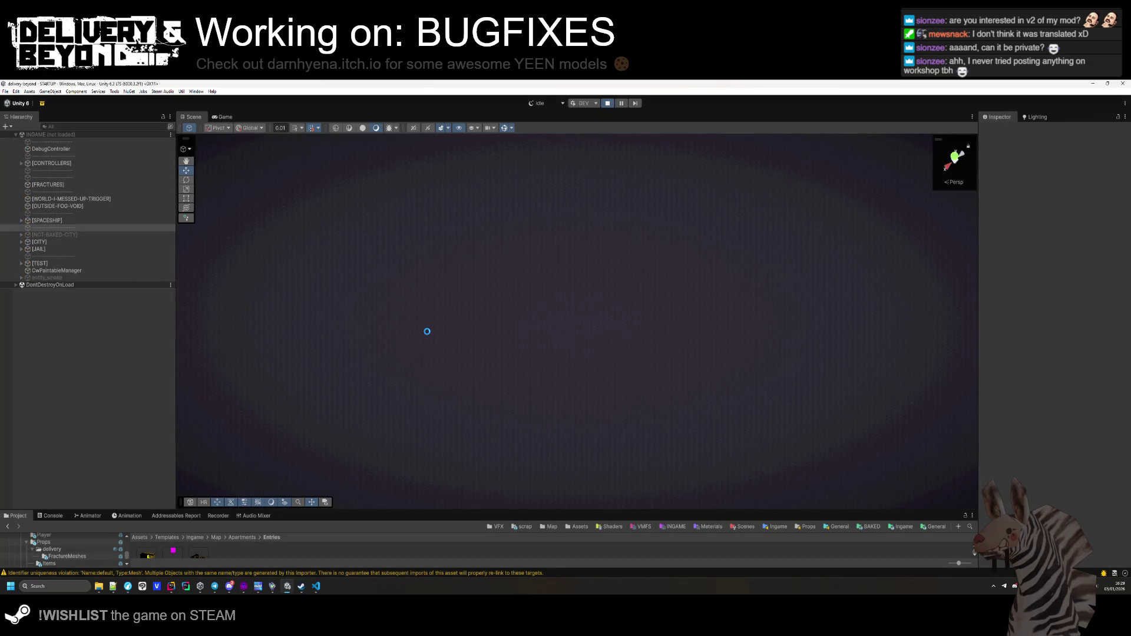
key(alt+Tab)
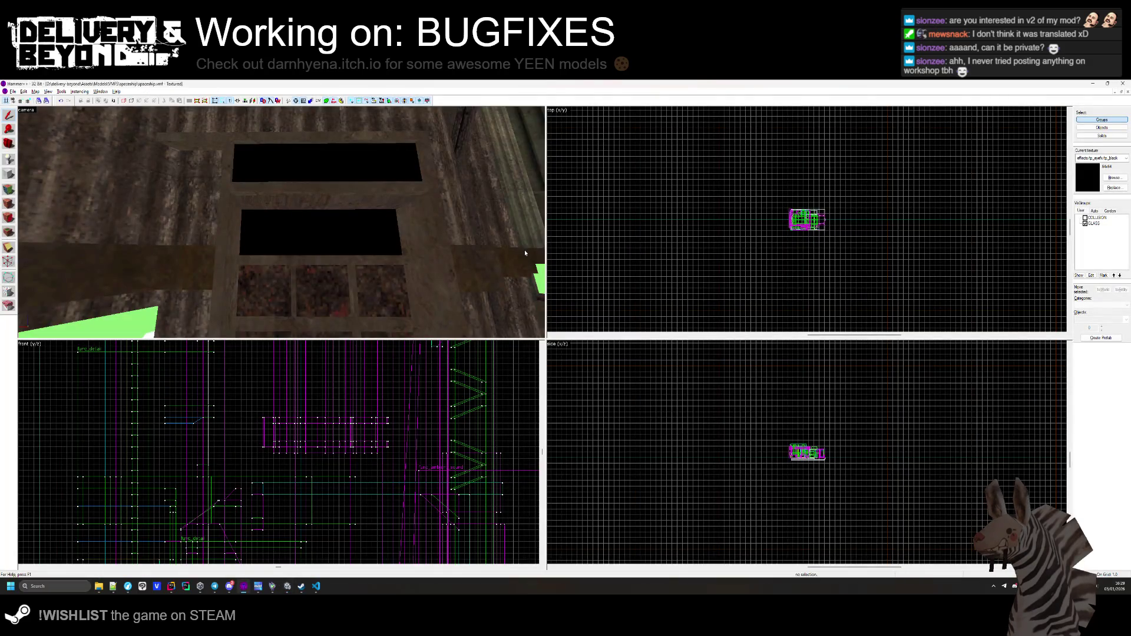
click(1085, 218)
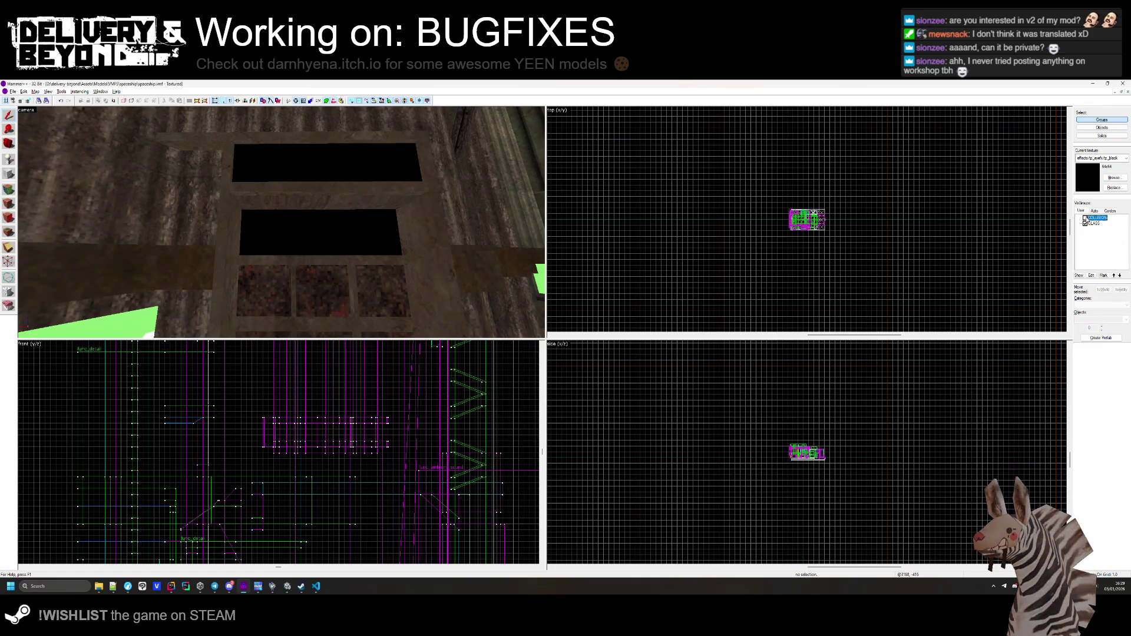
key(alt+Tab)
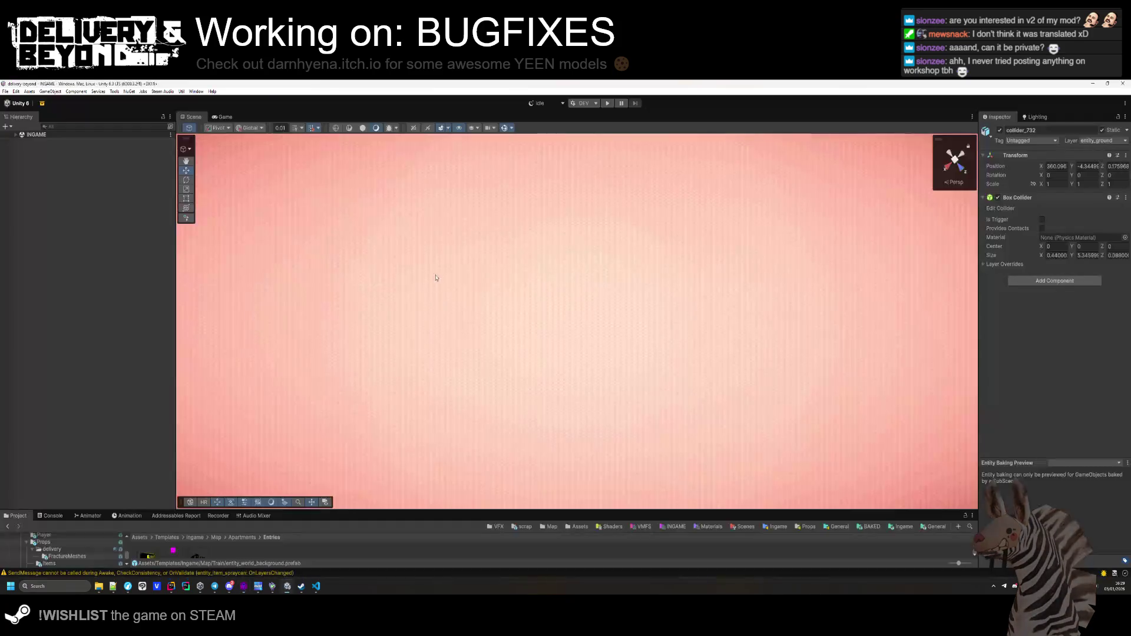
Run Steam Audio's Export Active Scene, show the Console, and restart Play mode.
mouse_move(368, 391)
mouse_down()
mouse_move(571, 156)
mouse_move(418, 216)
mouse_move(517, 220)
mouse_move(609, 315)
mouse_move(276, 478)
mouse_up()
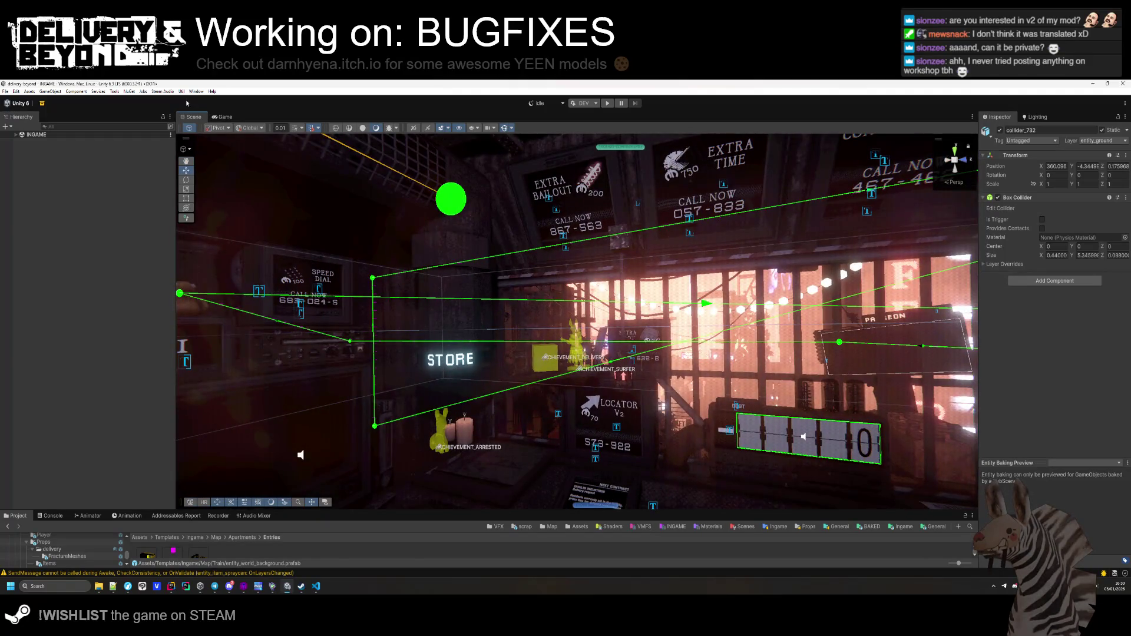
click(181, 91)
mouse_move(163, 91)
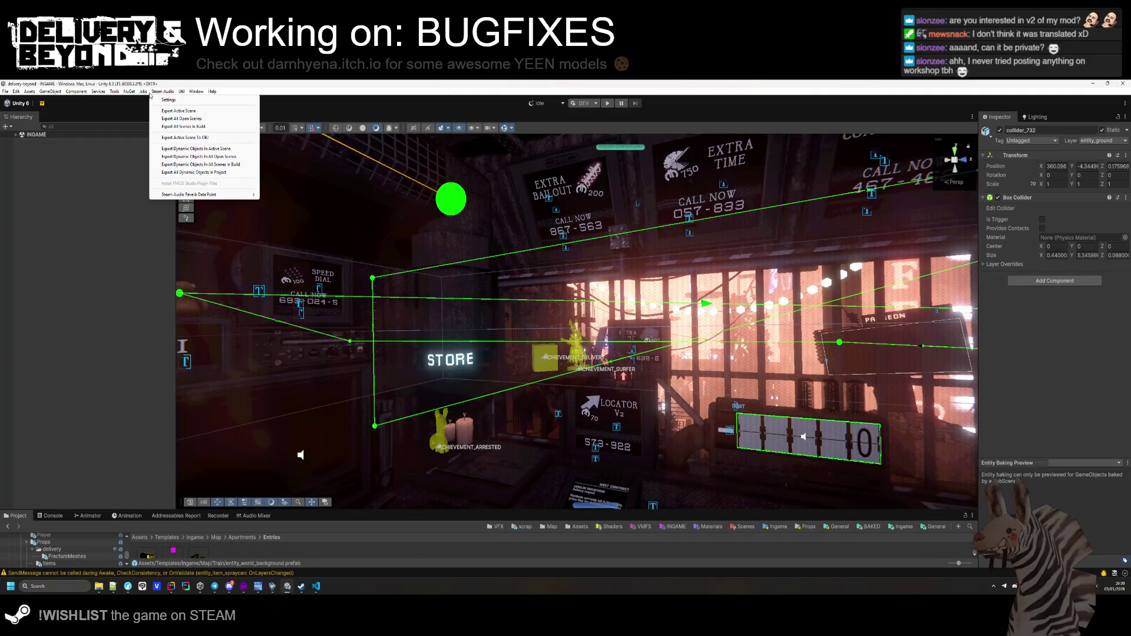
click(168, 111)
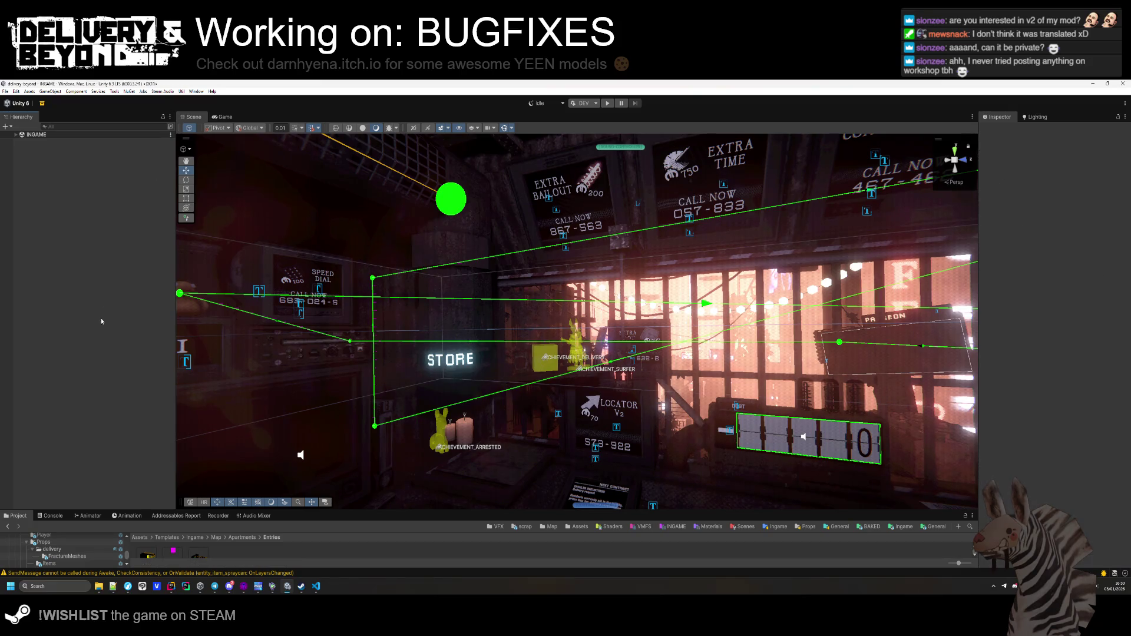
click(52, 515)
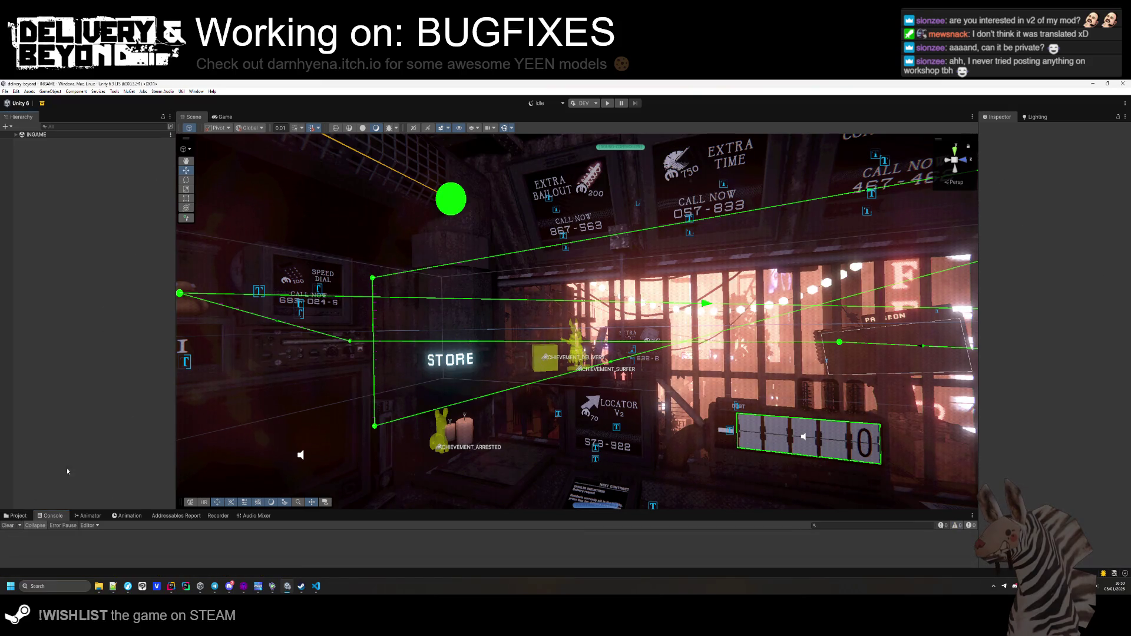
click(609, 103)
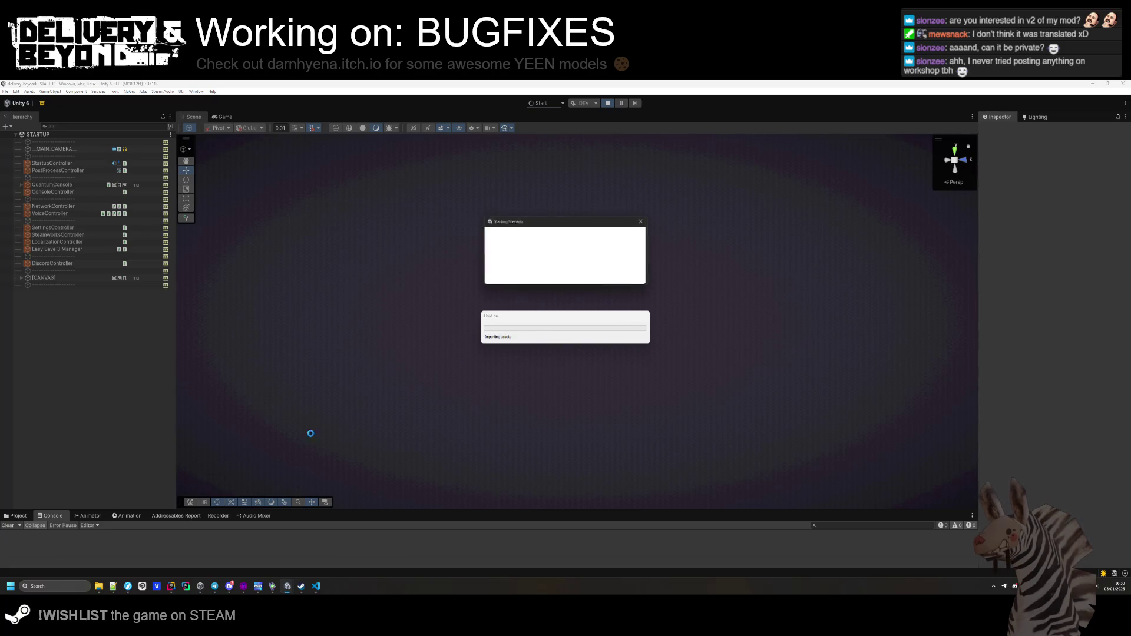
key(ctrl+F4)
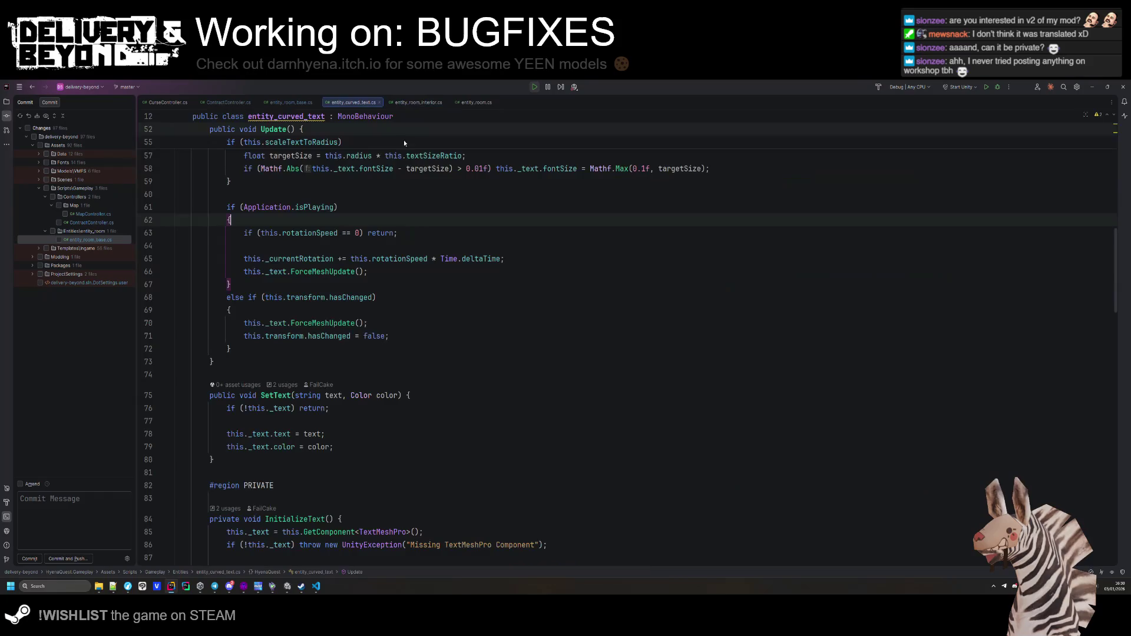
Open entity_entity_spawner.cs and lower the store sound volume on line 132 to 0.2F.
click(403, 269)
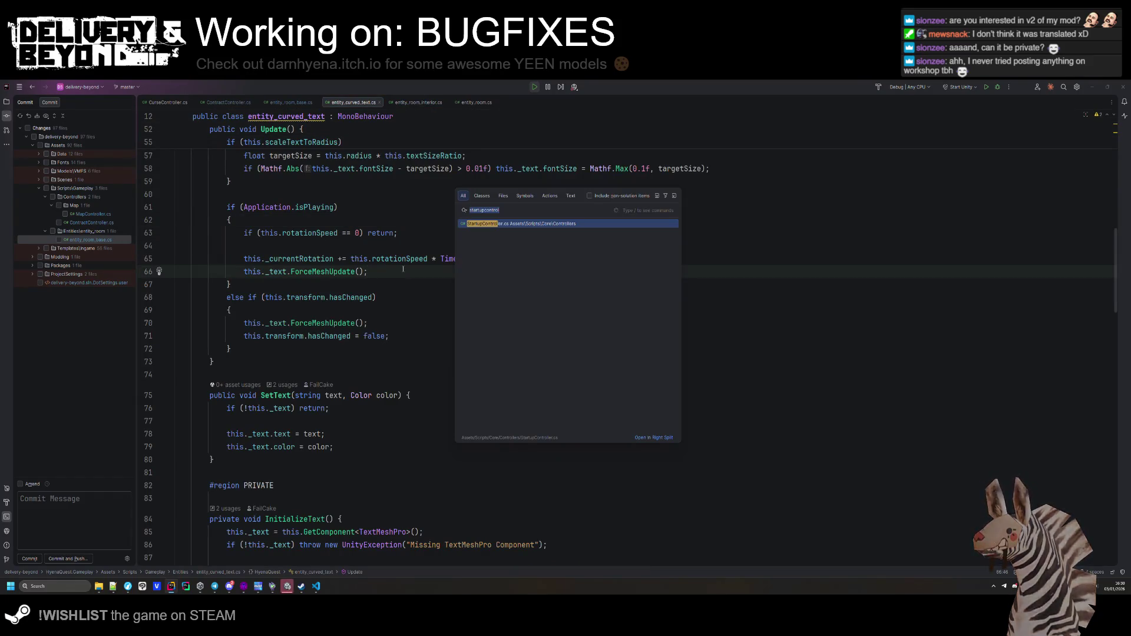
key(ctrl+a)
text(st)
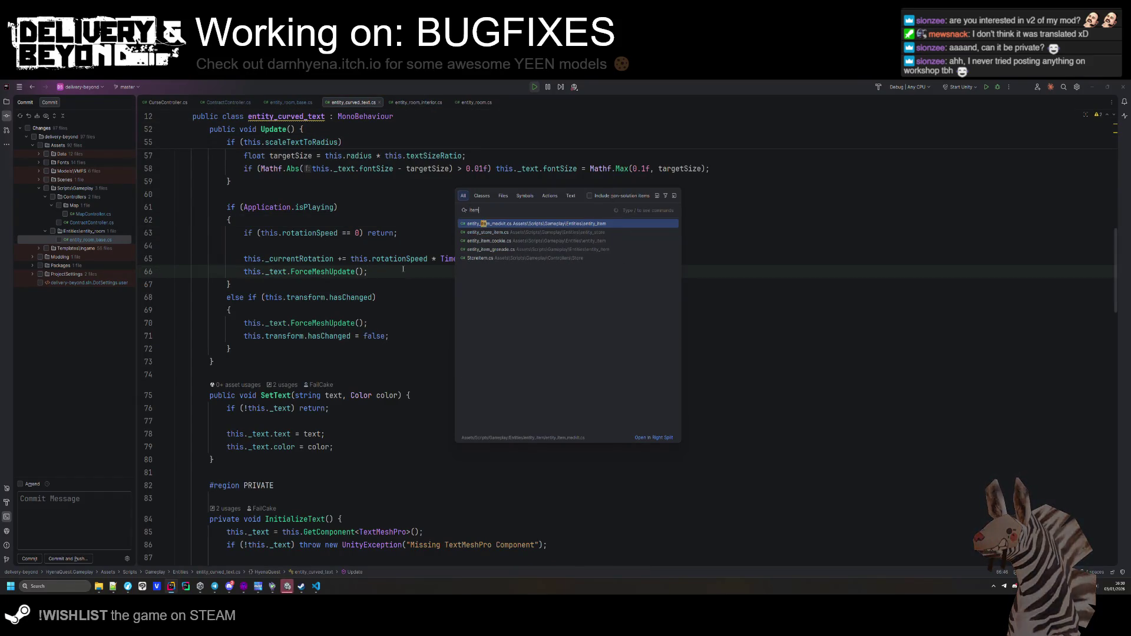
text(awner)
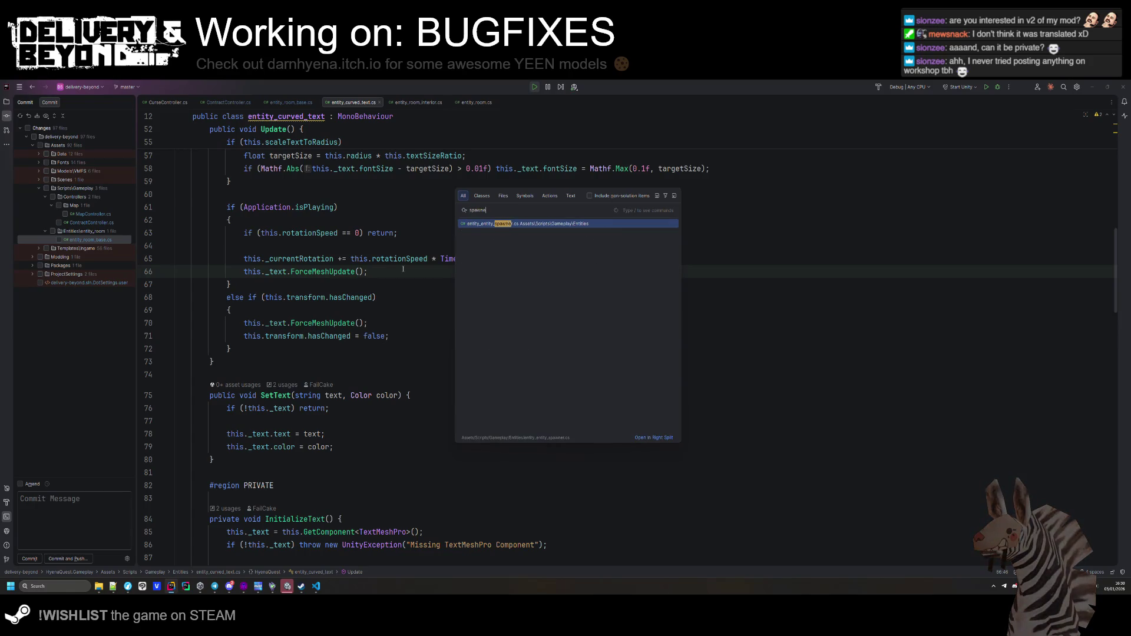
key(Return)
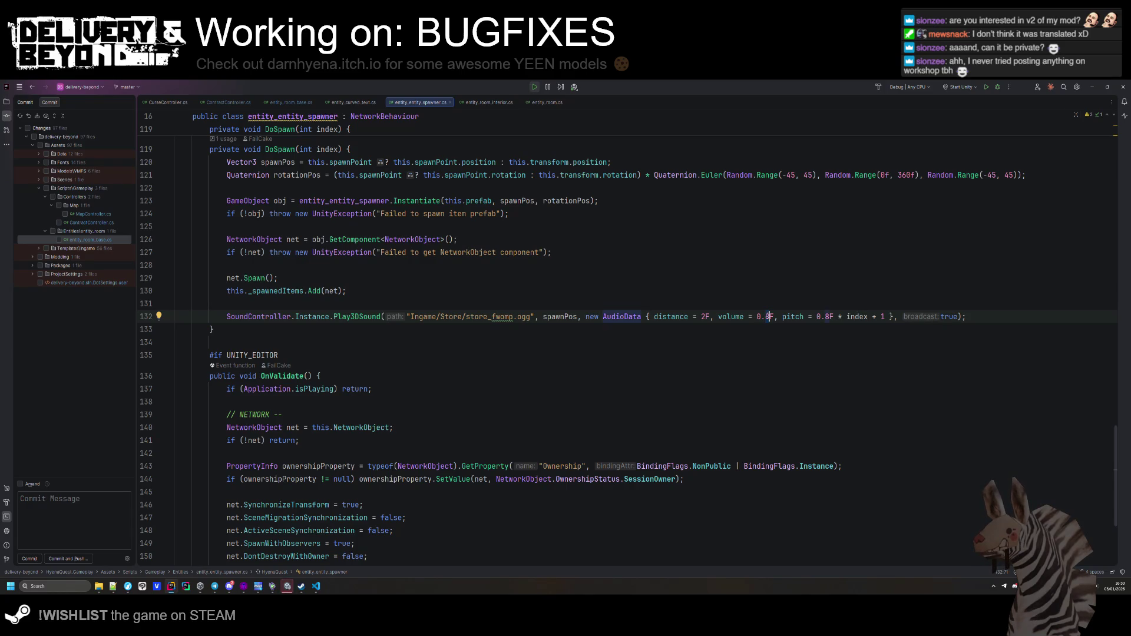
key(BackSpace)
text(2)
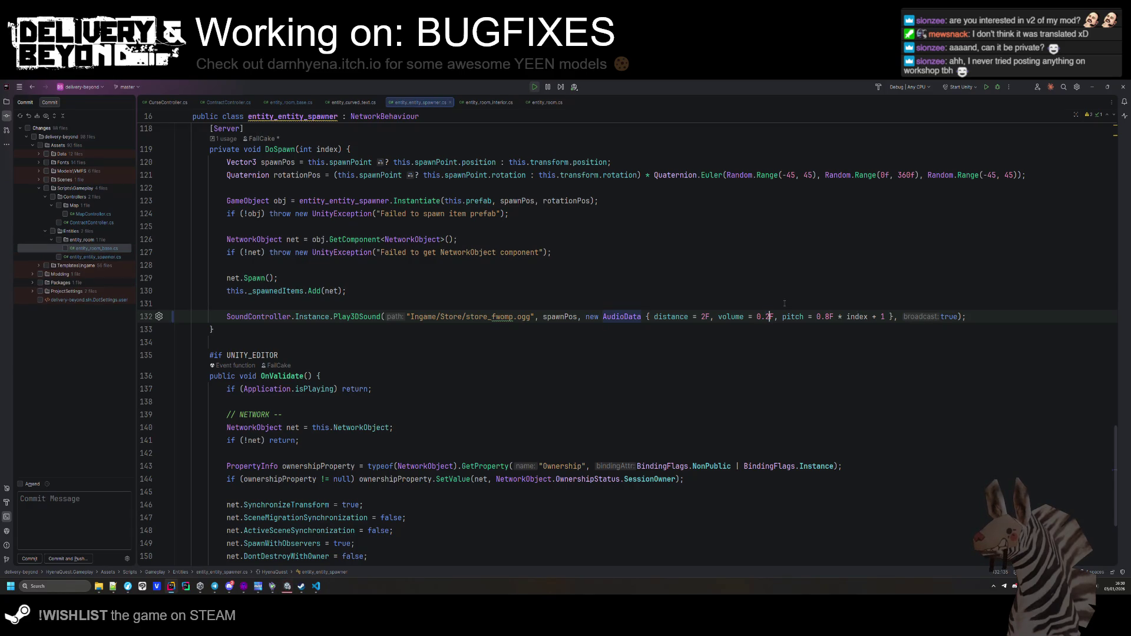
key(alt+Tab)
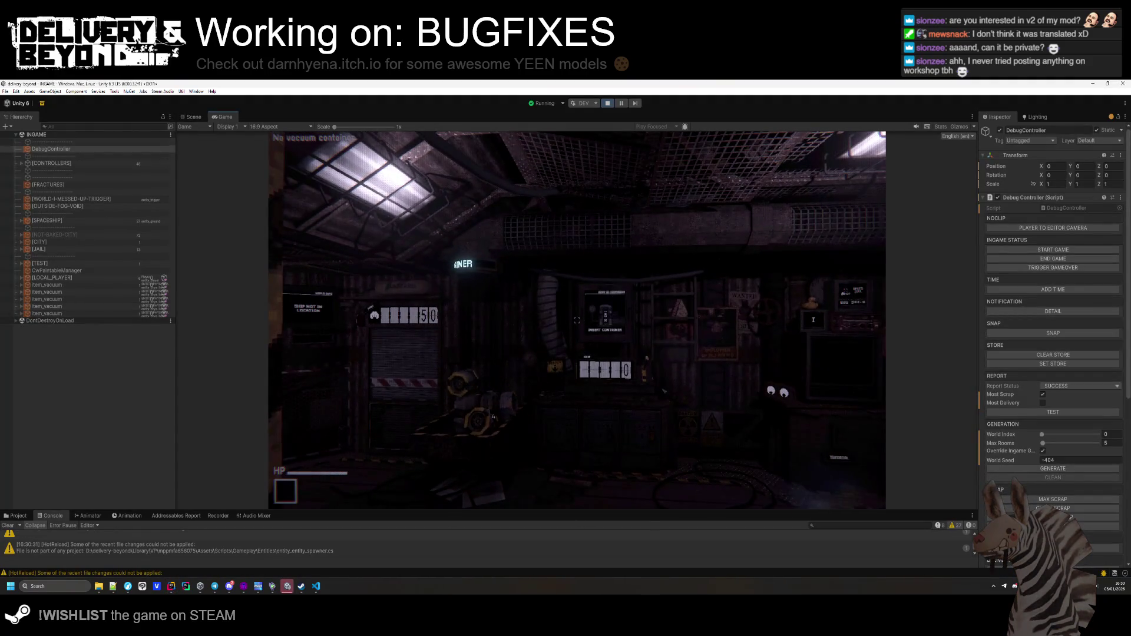
Walk to the store in-game, then drop line 132's store sound volume to 0.1F in Rider.
key(super)
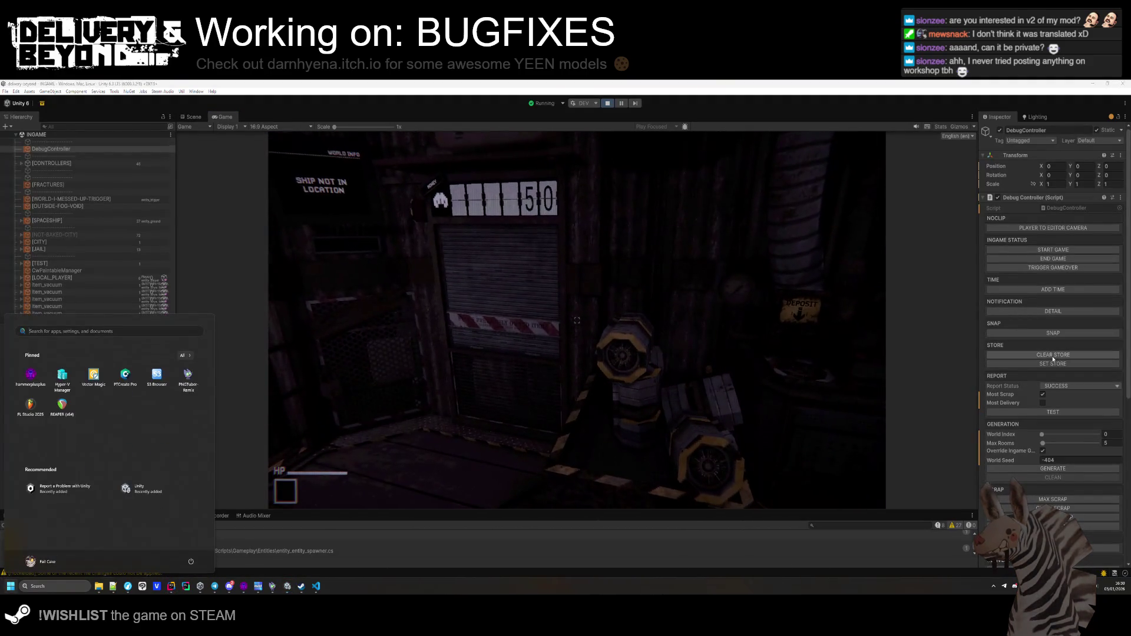
click(698, 349)
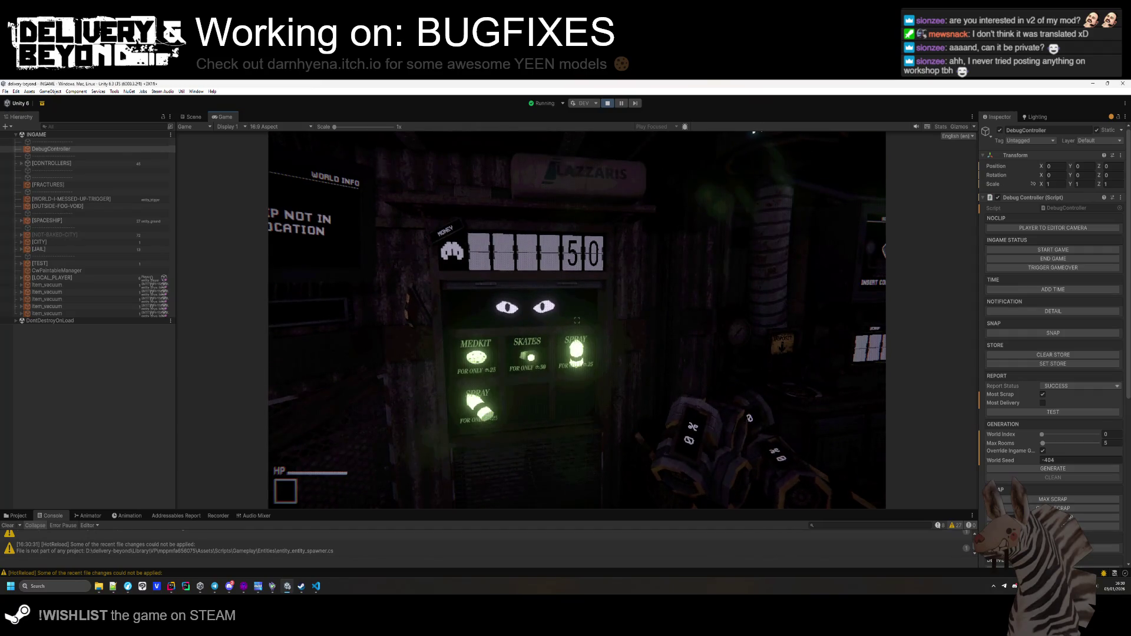
key(alt+Tab)
click(766, 317)
key(BackSpace)
text(1)
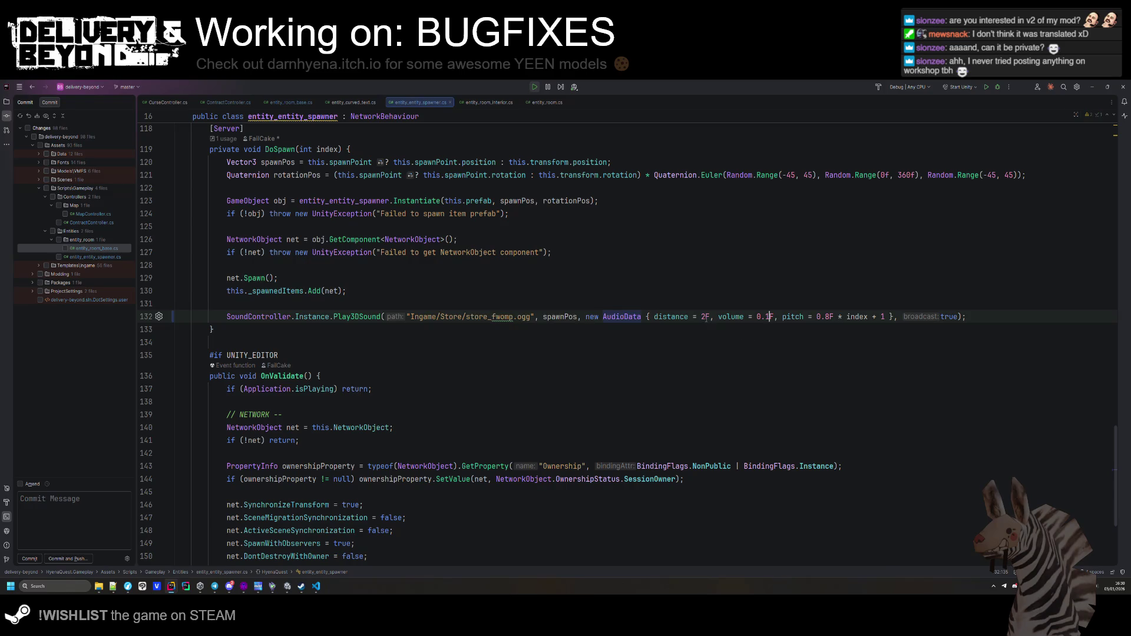
text(1.5)
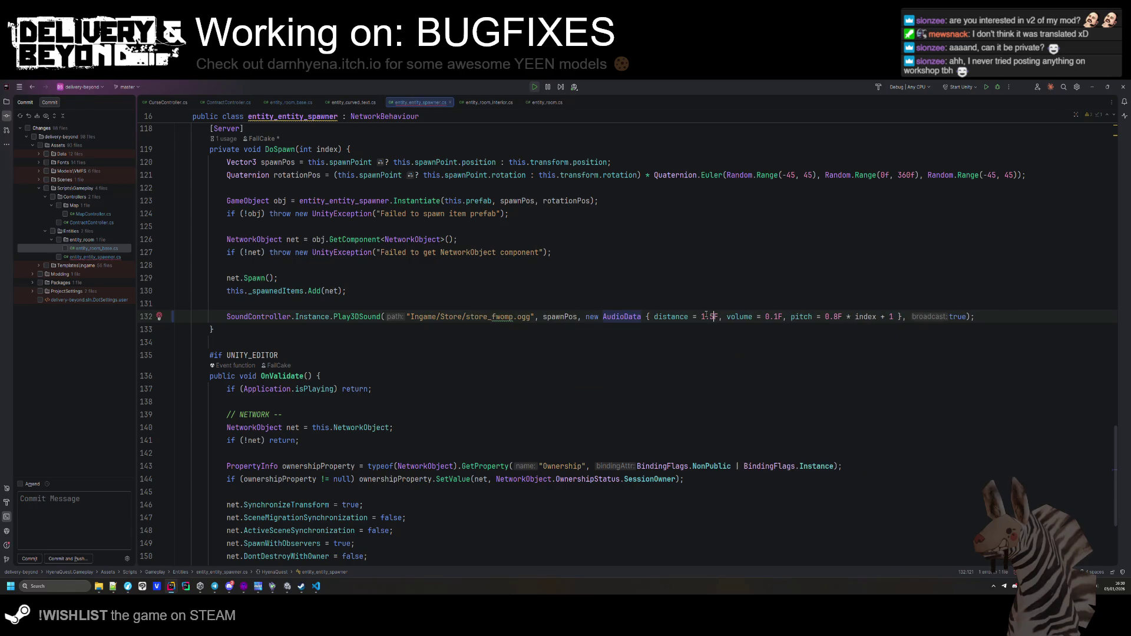
key(alt+Tab)
key(super)
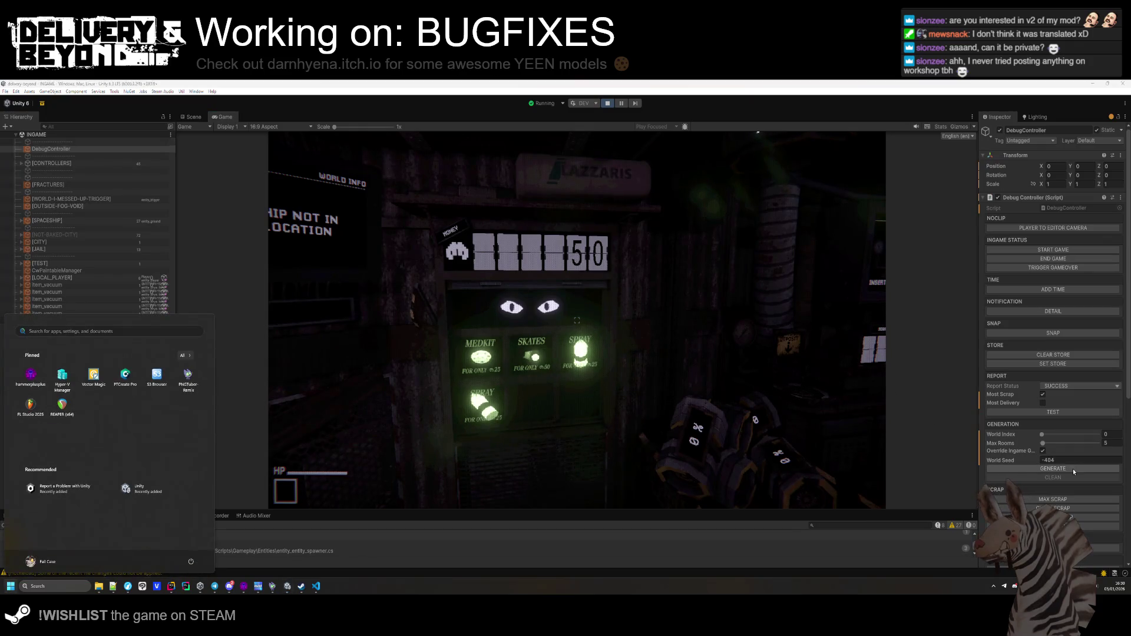
Walk up to the store machine and buy the SPRAY item.
click(1059, 363)
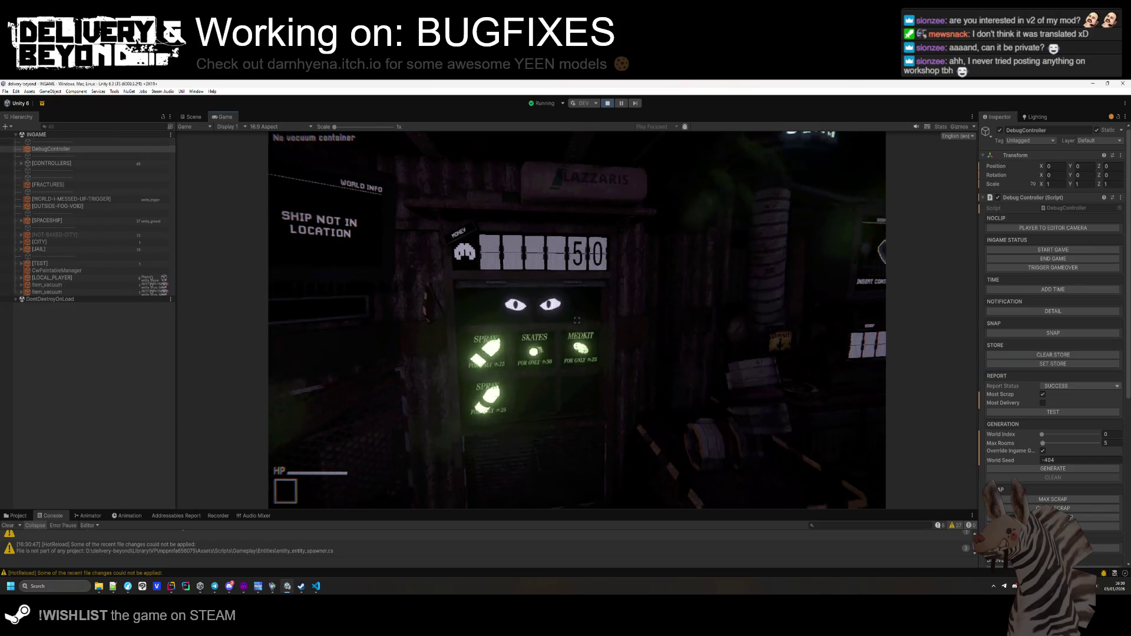
key(w)
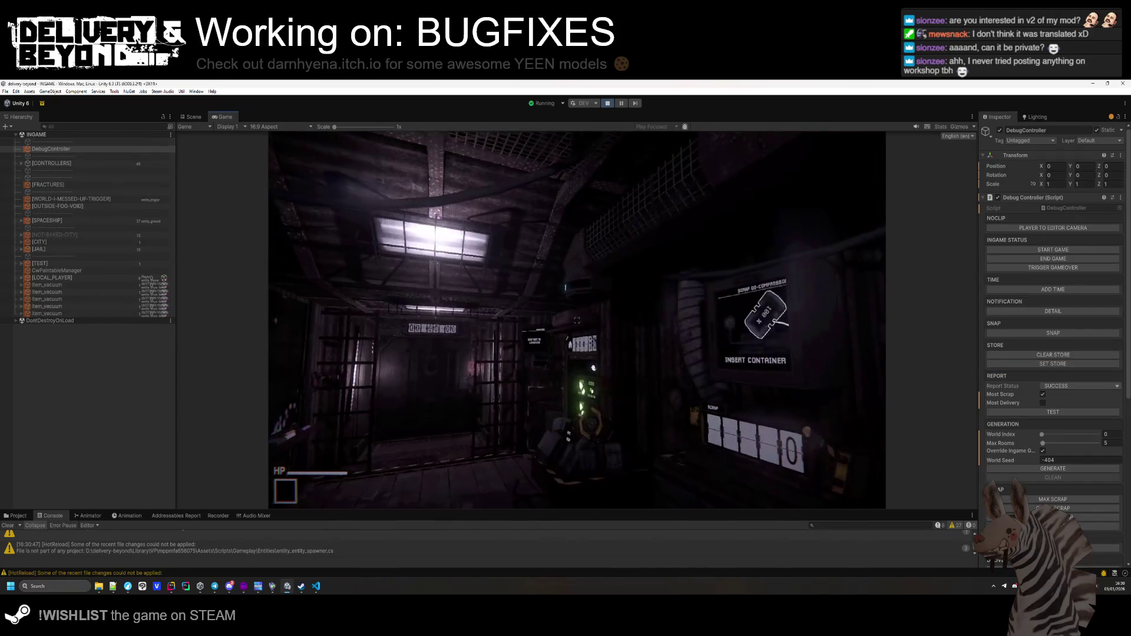
key(w)
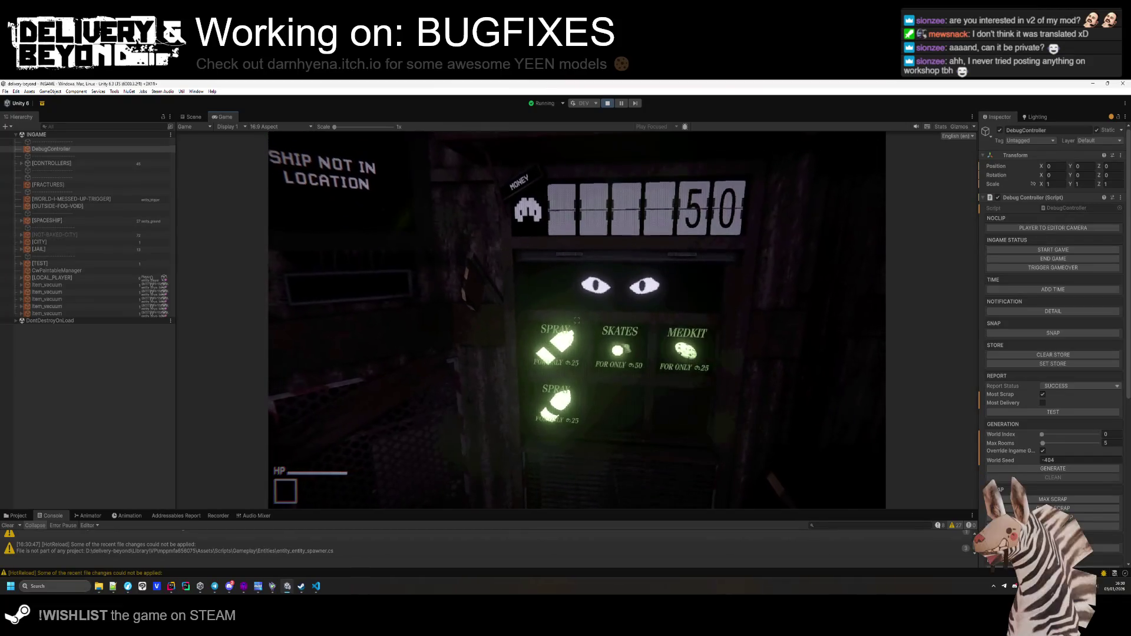
key(a)
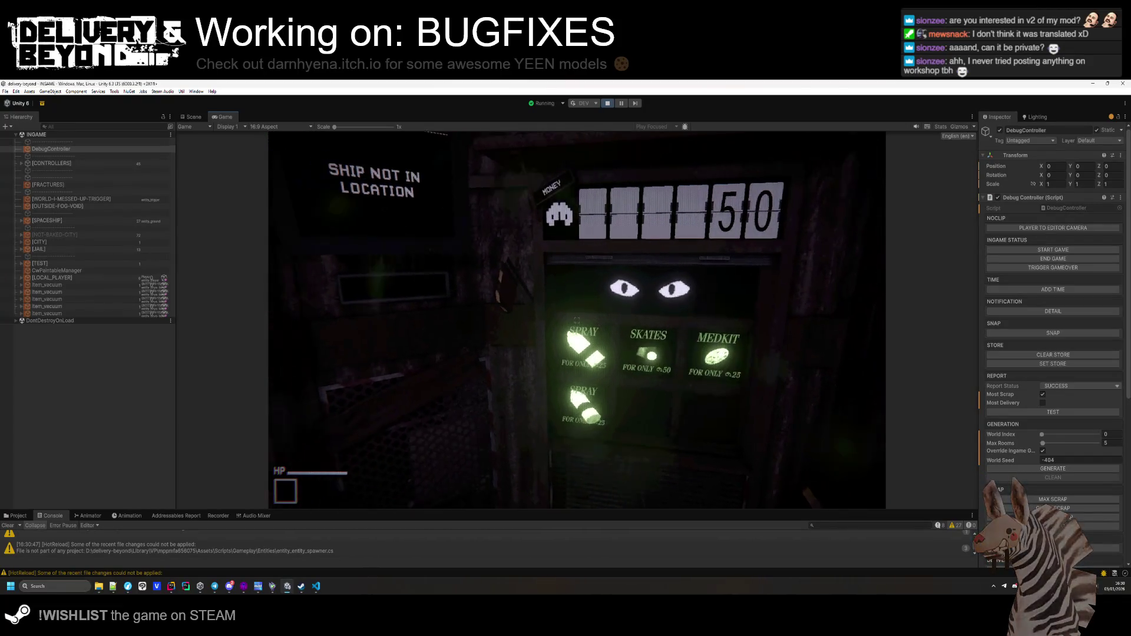
key(w)
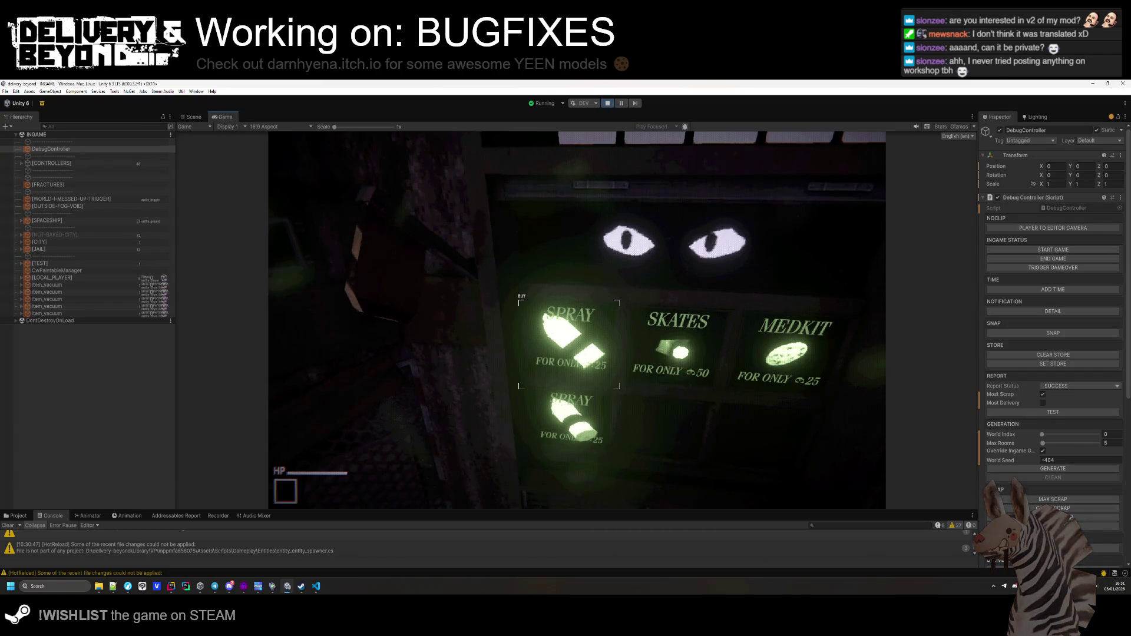
key(a)
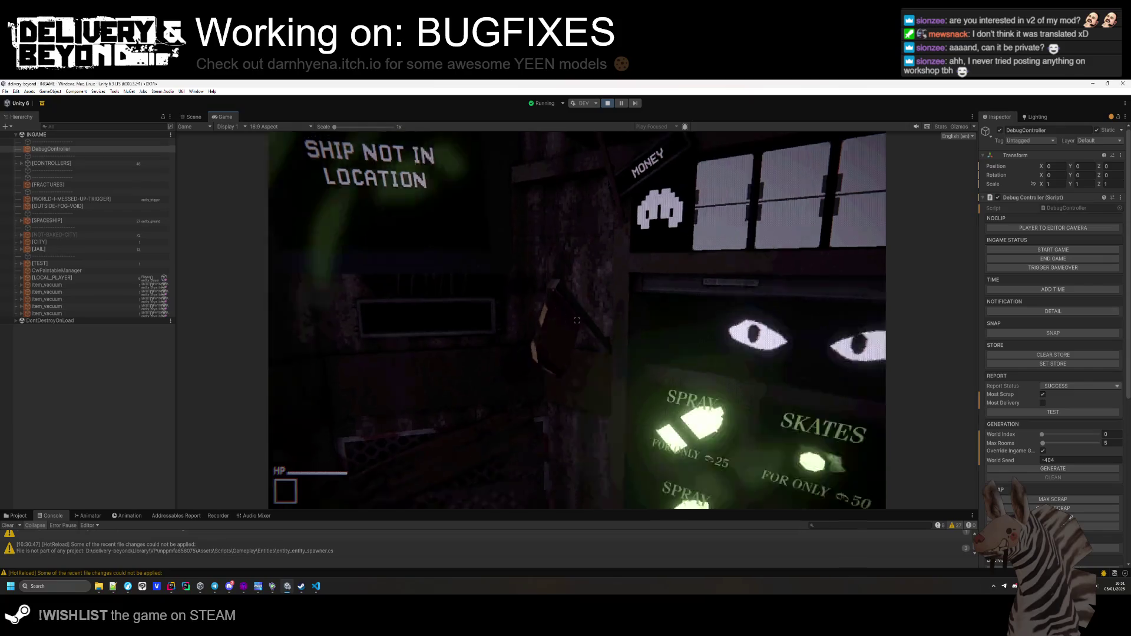
mouse_move(576, 320)
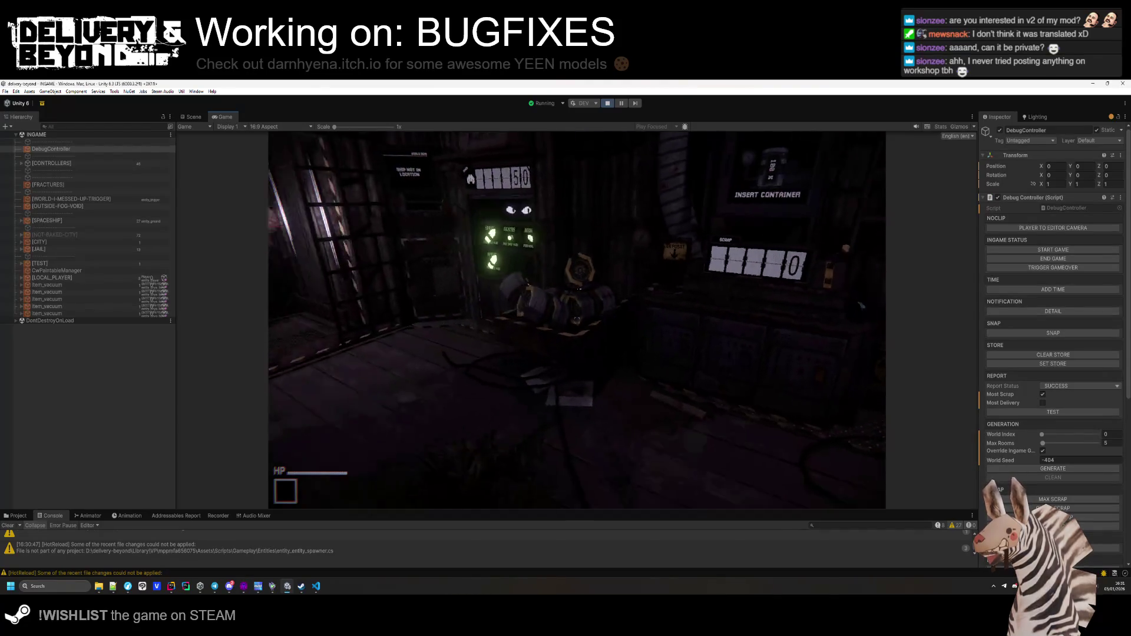
key(w)
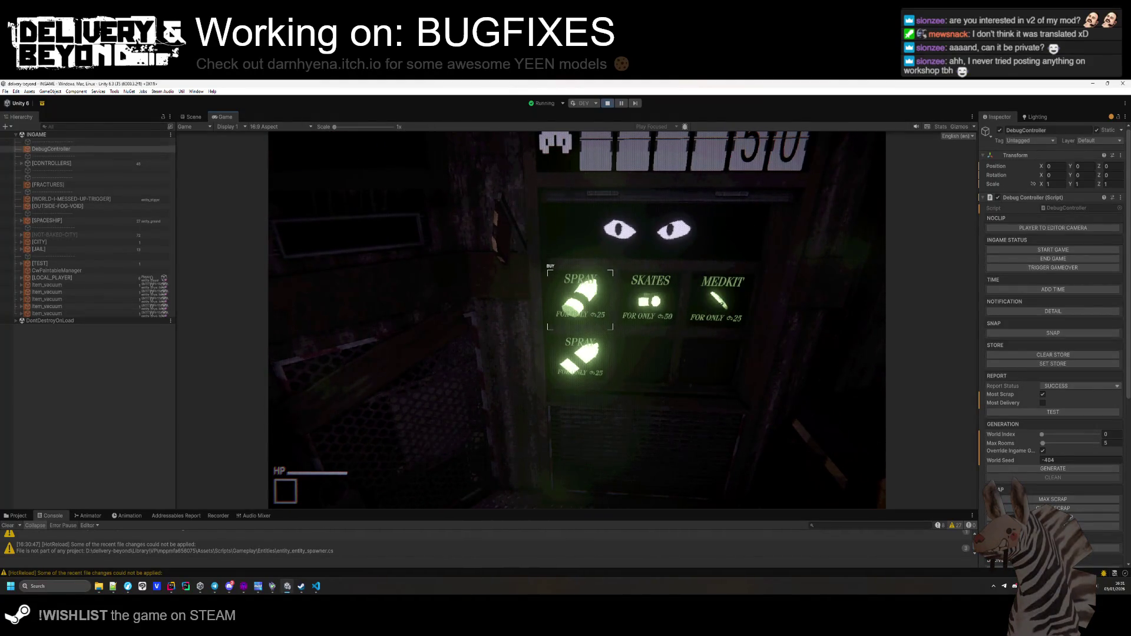
click(577, 320)
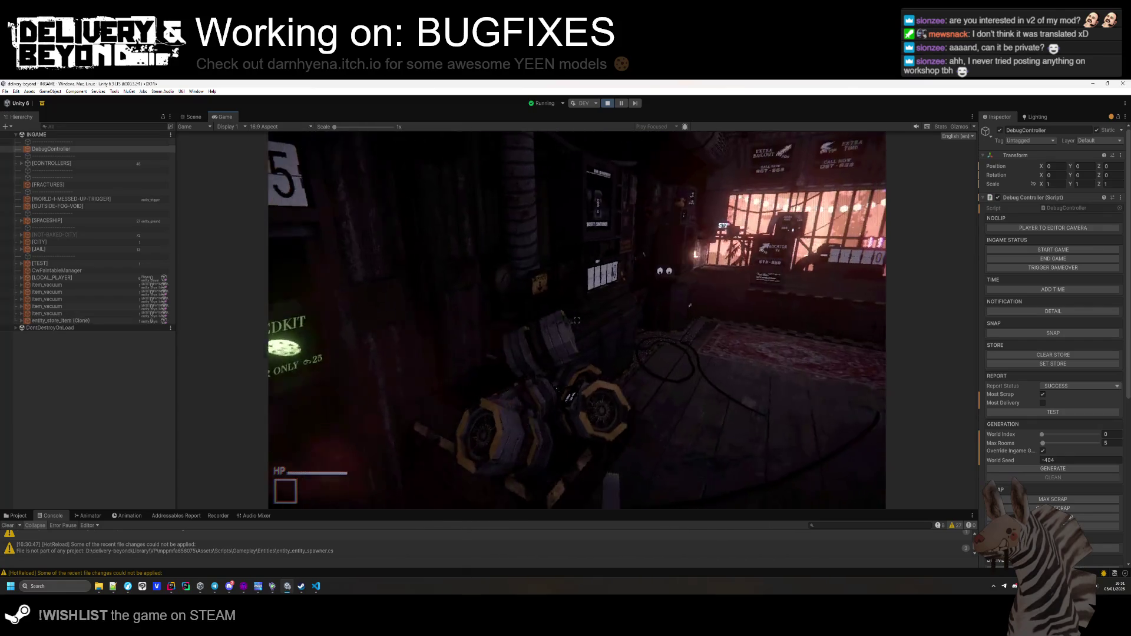
Pick up the bought spray can, open the in-game Settings menu, and switch to Hammer.
key(w)
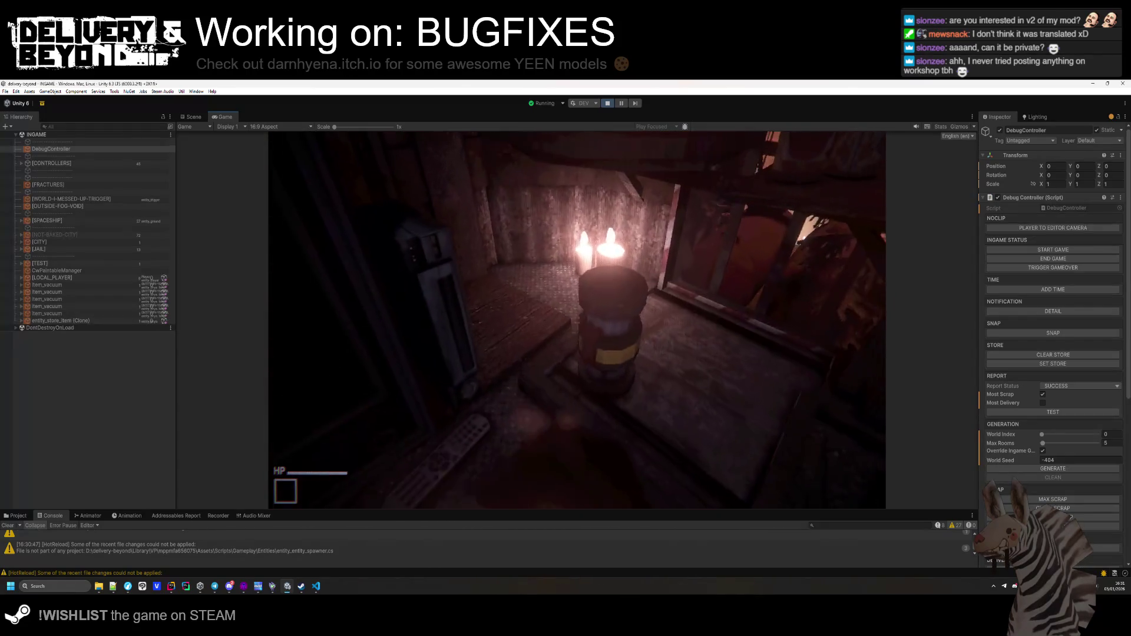
click(577, 320)
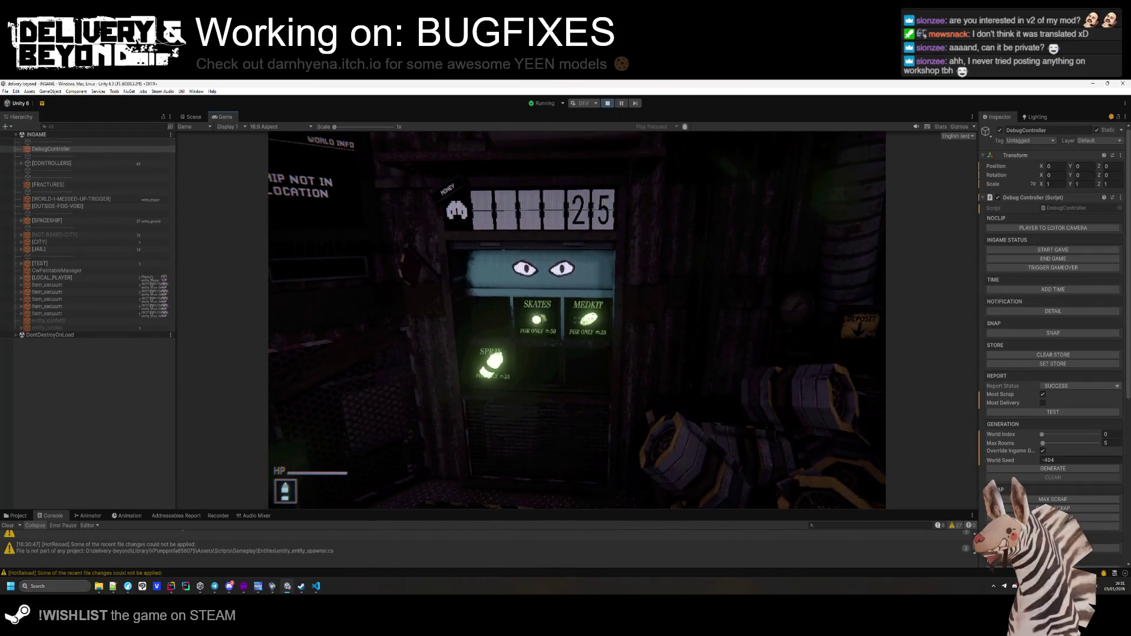
key(w)
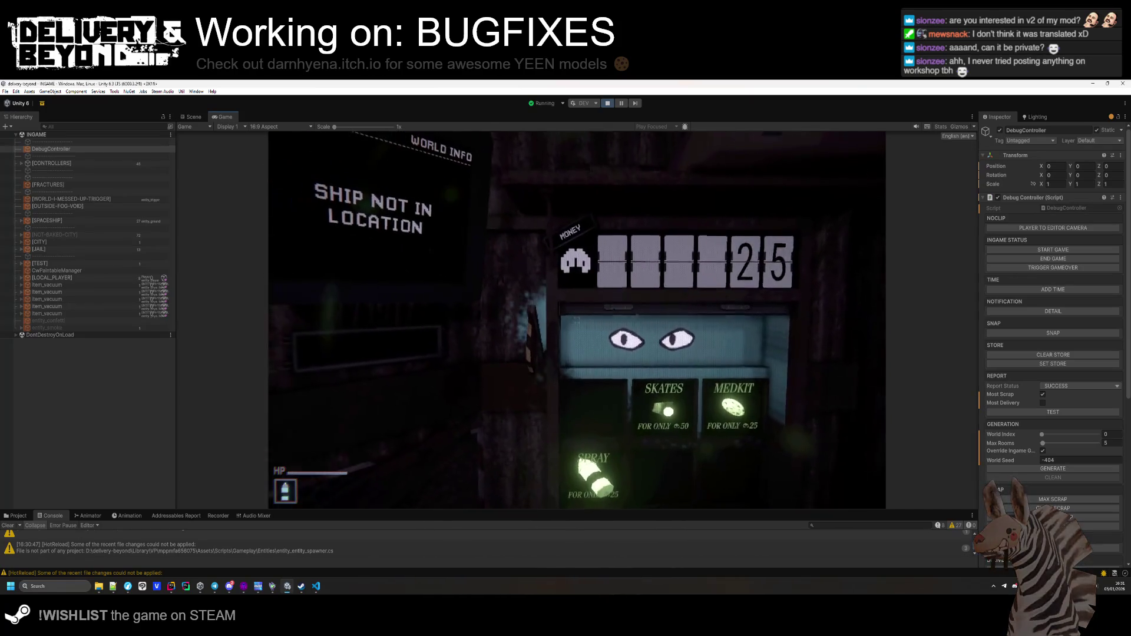
key(s)
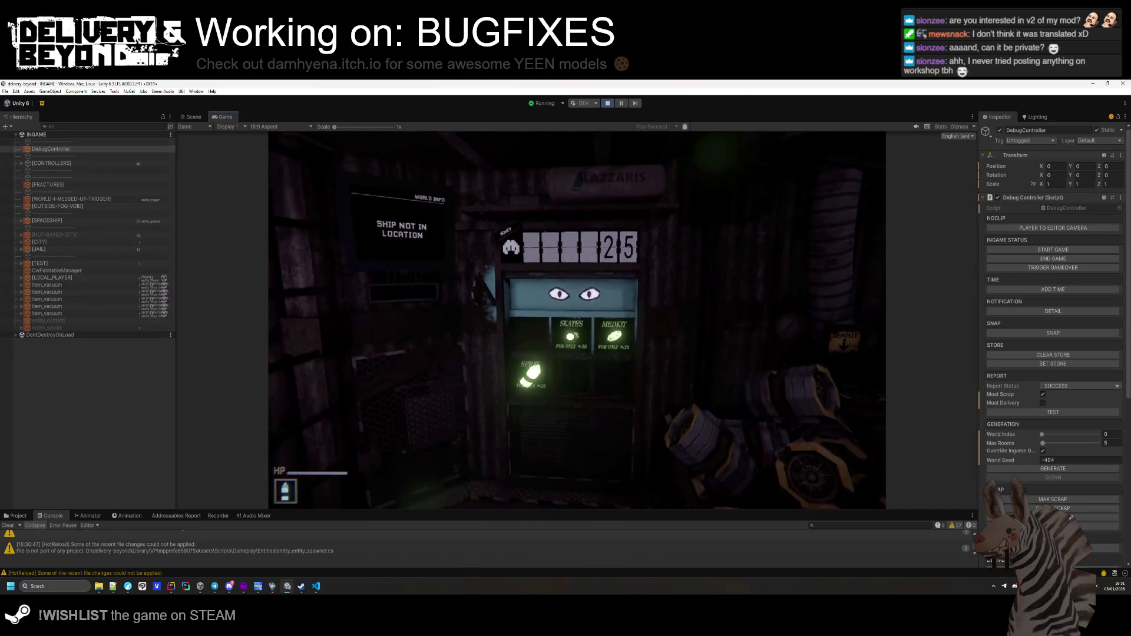
key(Escape)
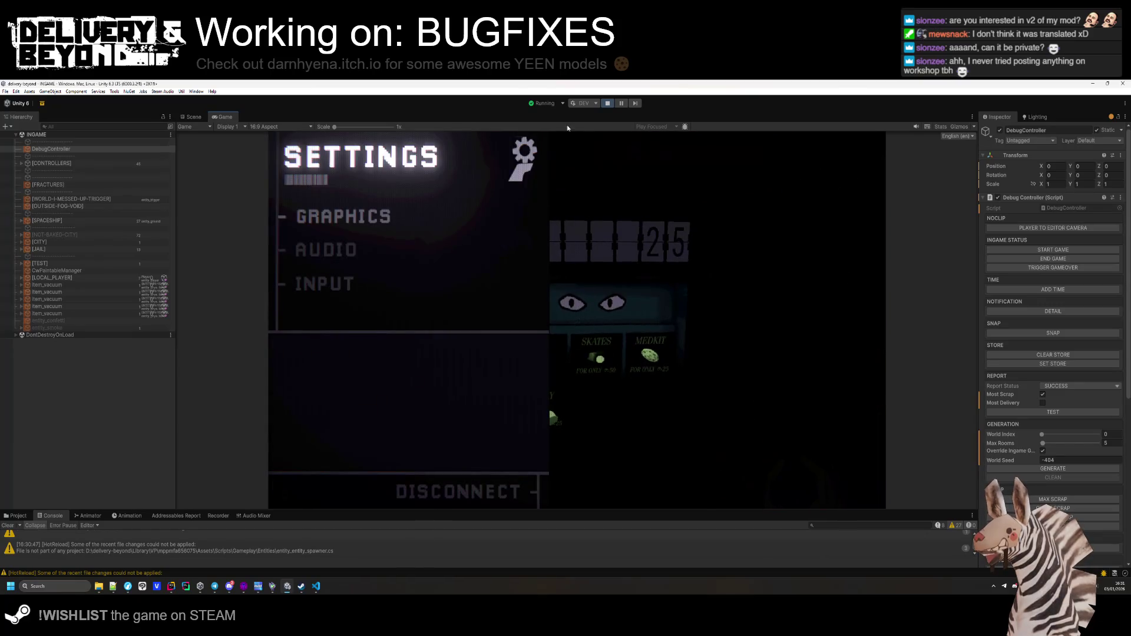
click(272, 587)
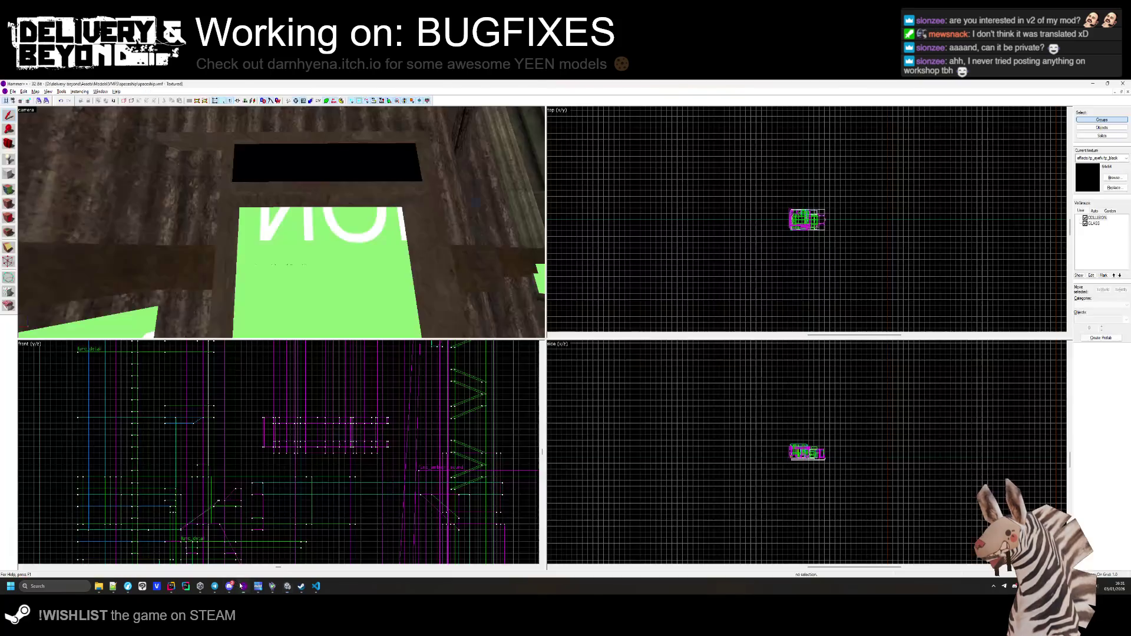
Turn the black brush beside the green sign into a func_eye_spot entity, then return to Unity's shutter wall.
key(z)
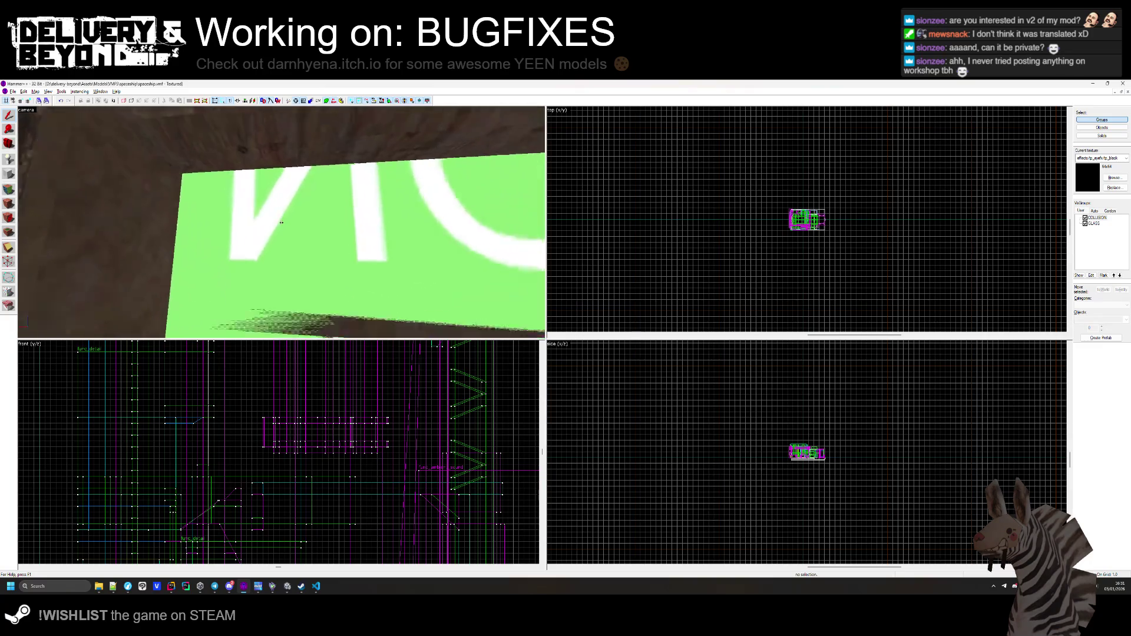
key(z)
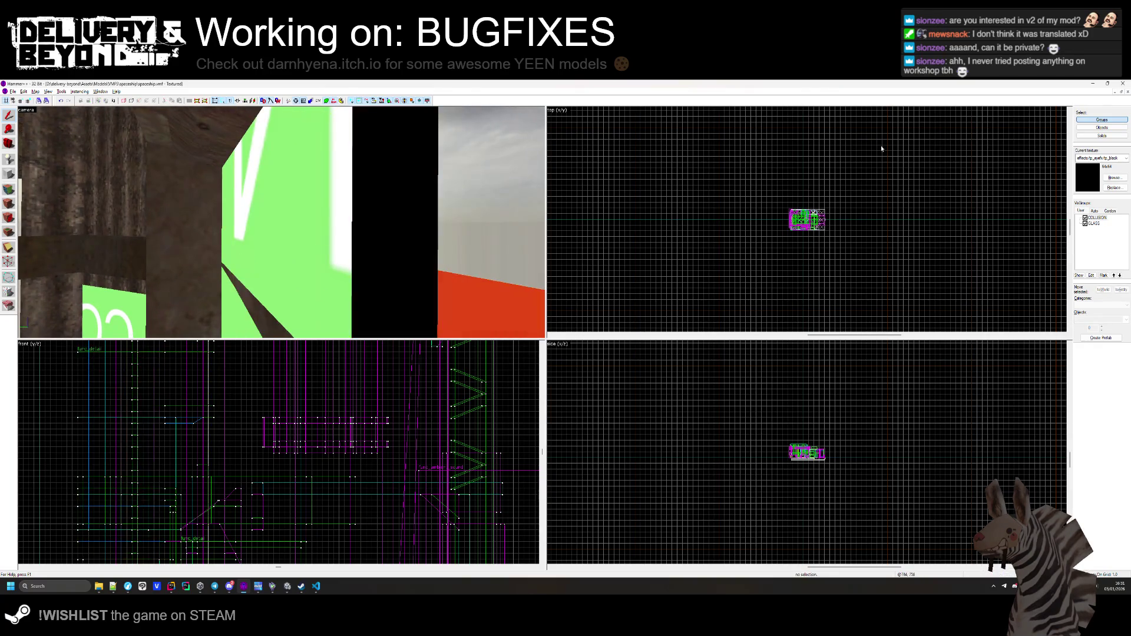
click(383, 260)
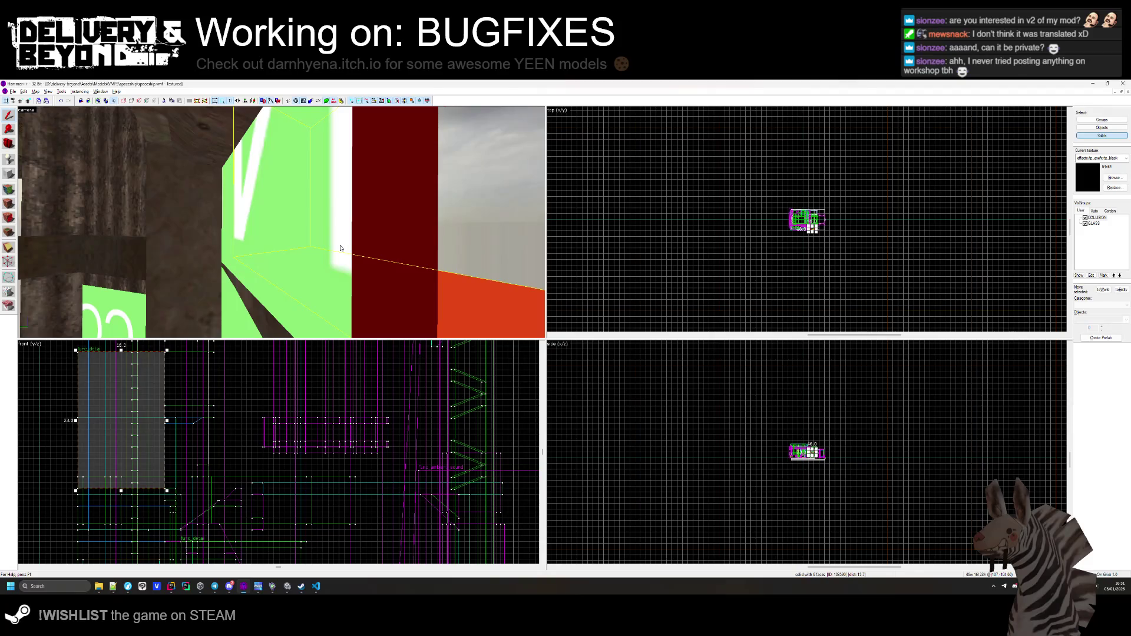
key(ctrl+t)
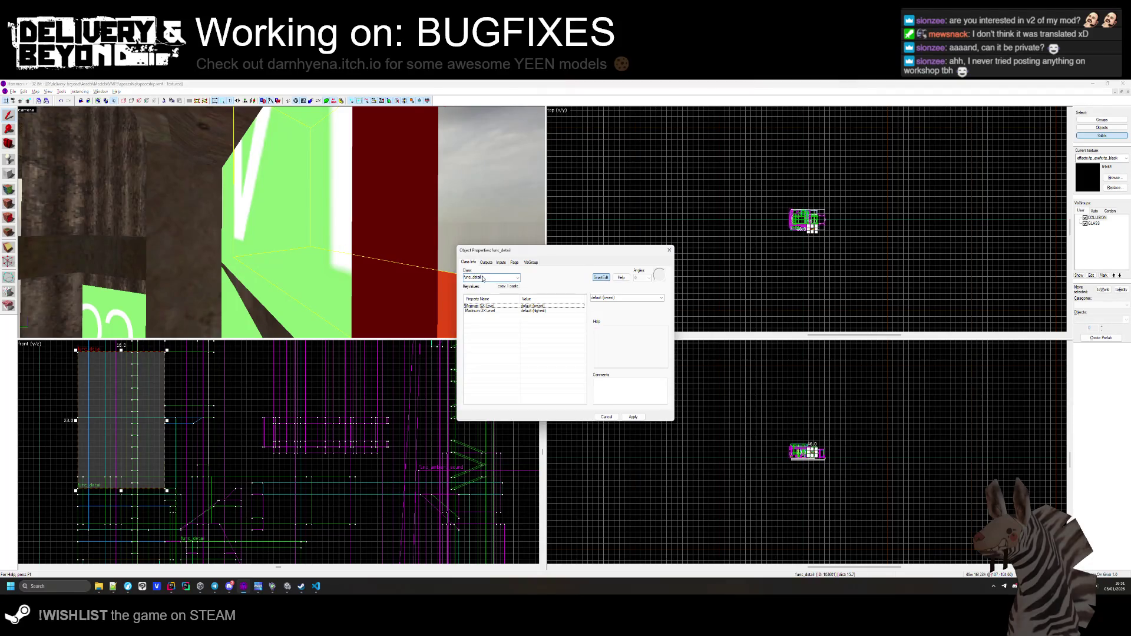
text(eye_spo)
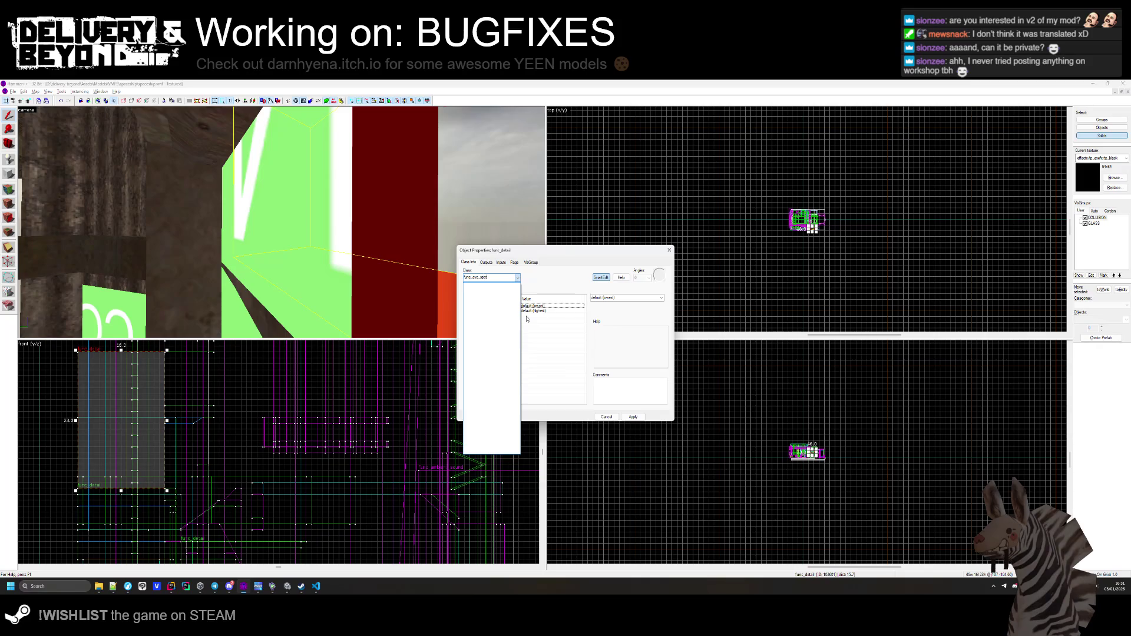
key(Return)
click(669, 250)
key(alt+Tab)
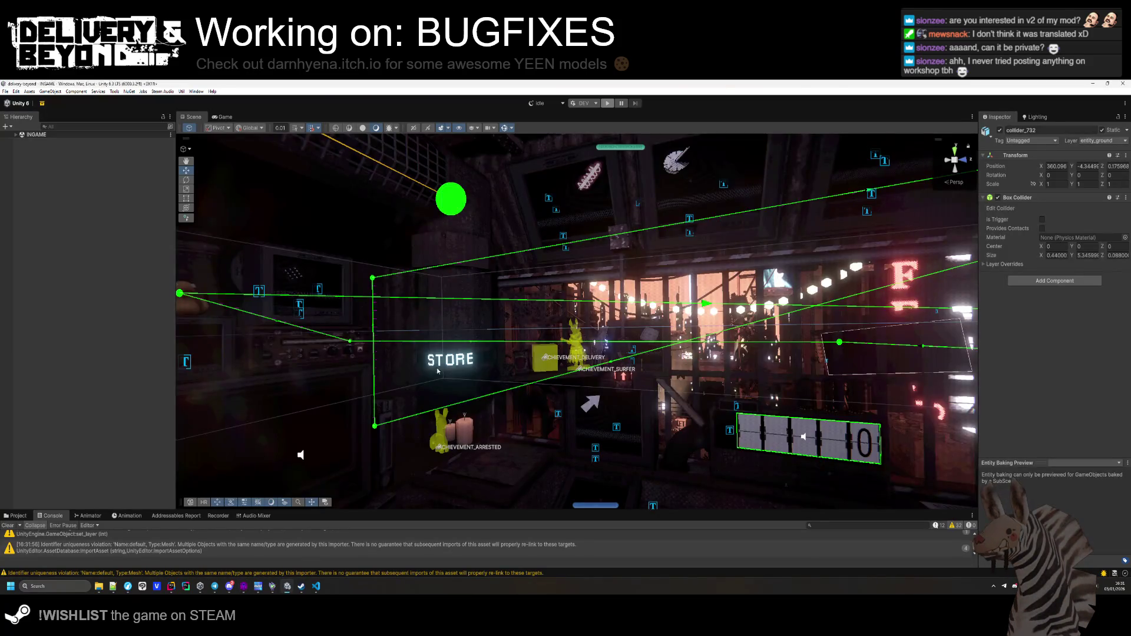
drag(437, 371, 229, 519)
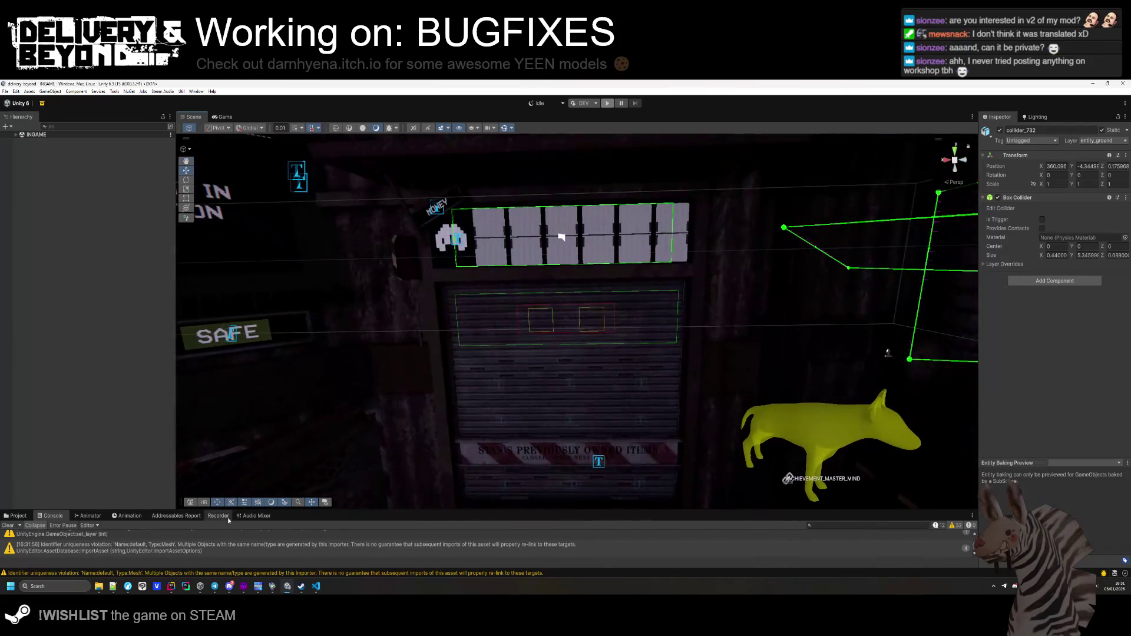
Find func_eye_spot under INGAME > [SPACESHIP] > [MDL] > [SHIP] and remove its VMF Materials component.
click(15, 134)
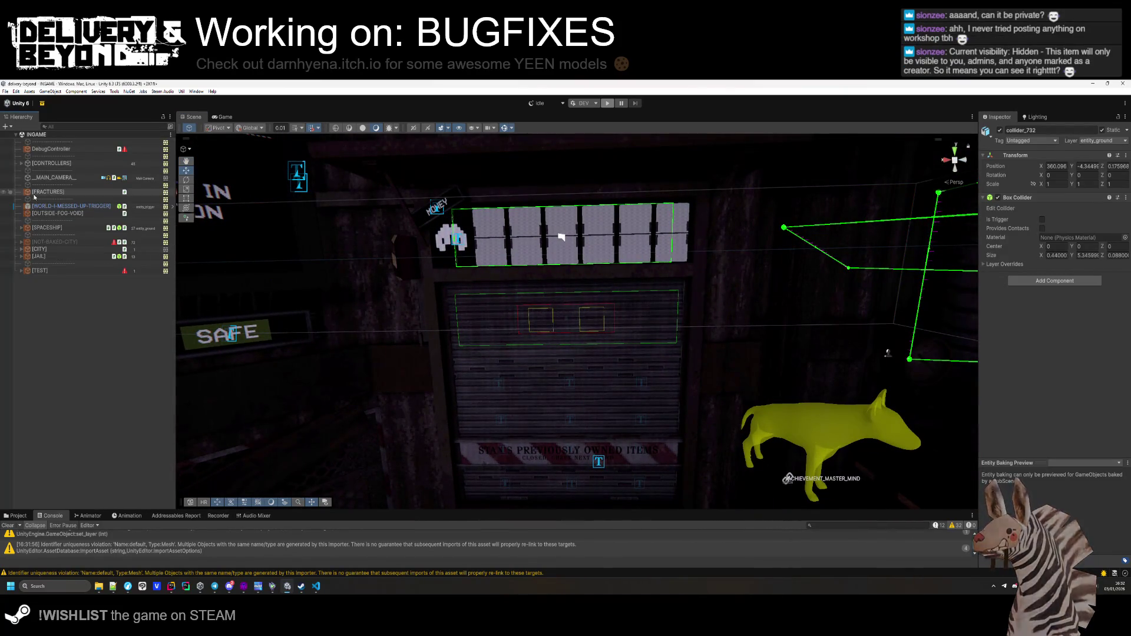
click(22, 227)
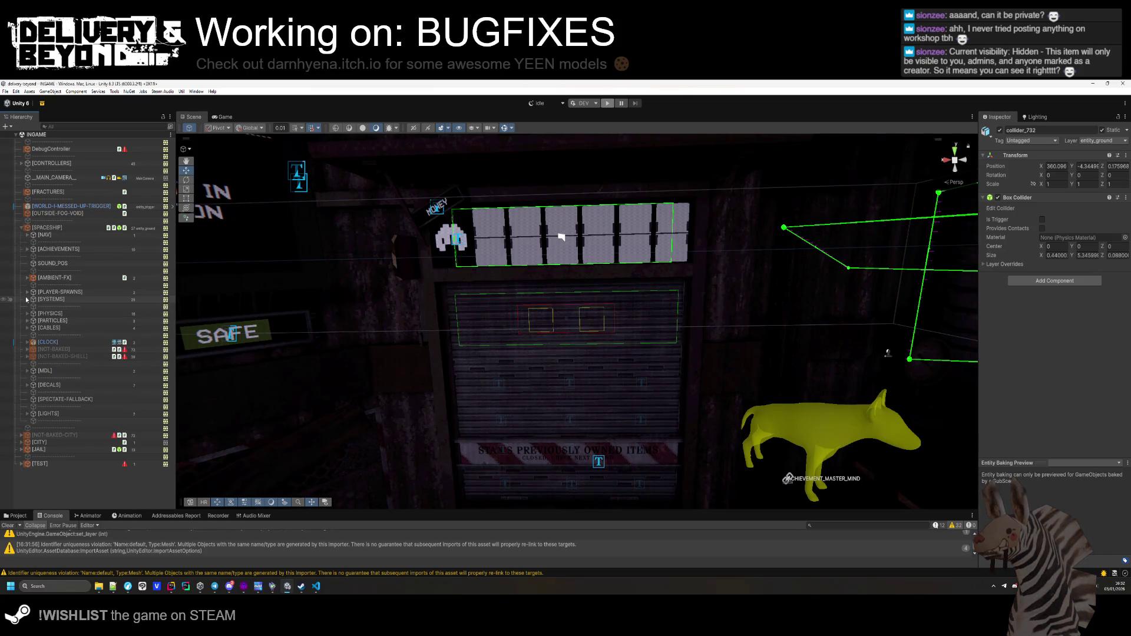
click(27, 370)
click(33, 386)
click(39, 407)
scroll(72, 425, down, 1)
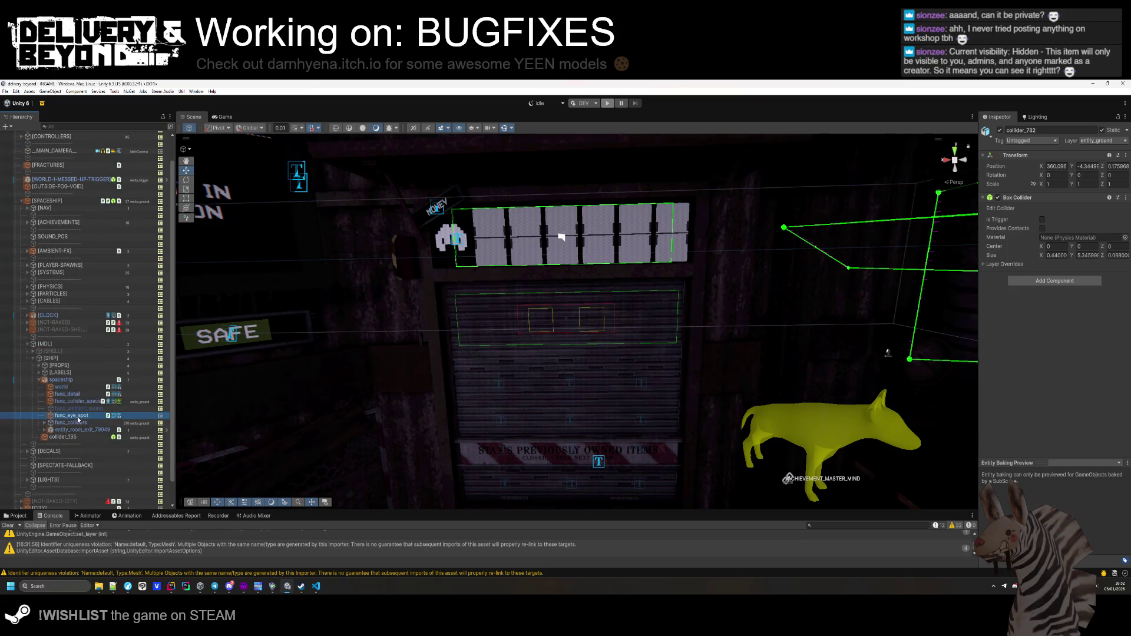
click(79, 416)
right_click(1028, 197)
click(1054, 236)
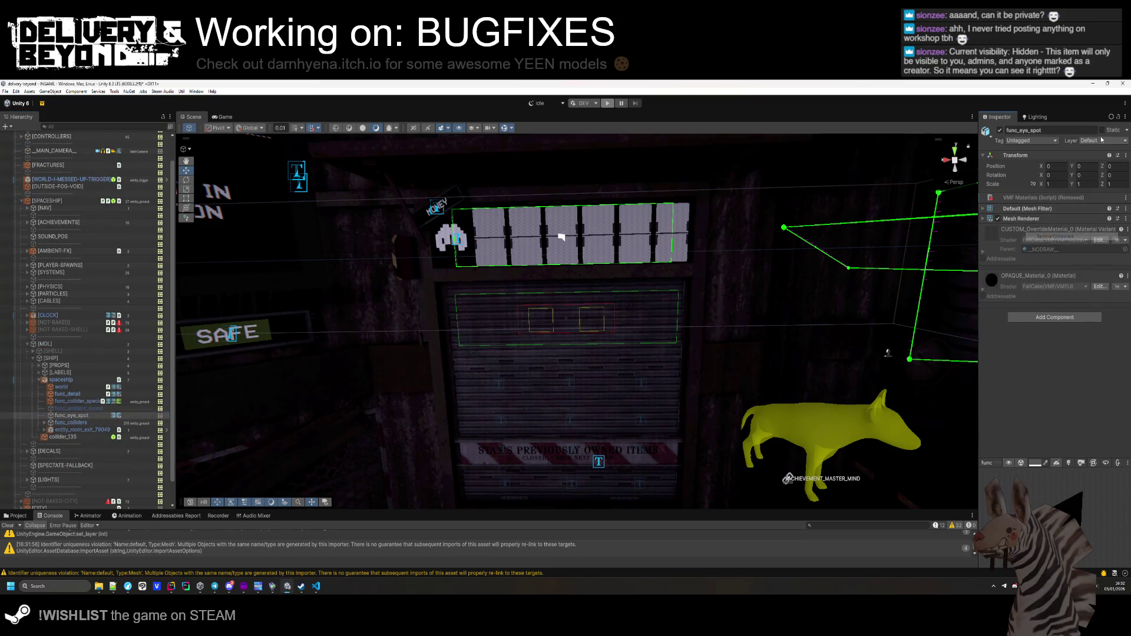
Change the Mesh Renderer's Cast Shadows setting under Lighting on func_eye_spot.
click(1021, 219)
click(1004, 270)
click(1054, 289)
click(996, 270)
click(997, 295)
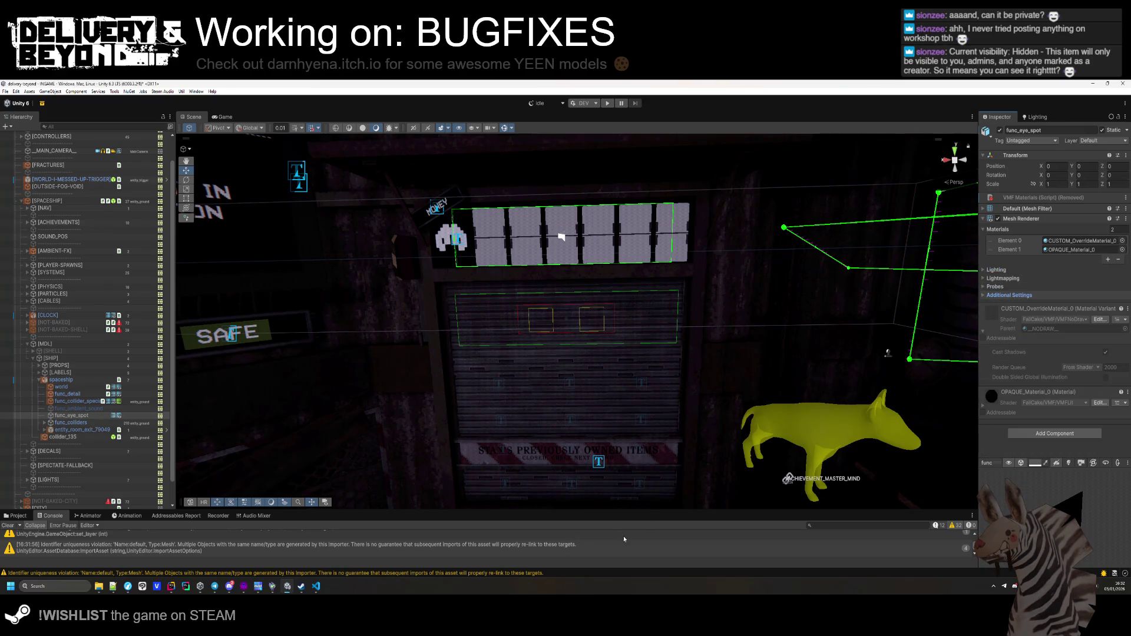
Clear the Console, export the active scene for Steam Audio, and enter Play mode.
click(16, 526)
scroll(486, 367, down, 3)
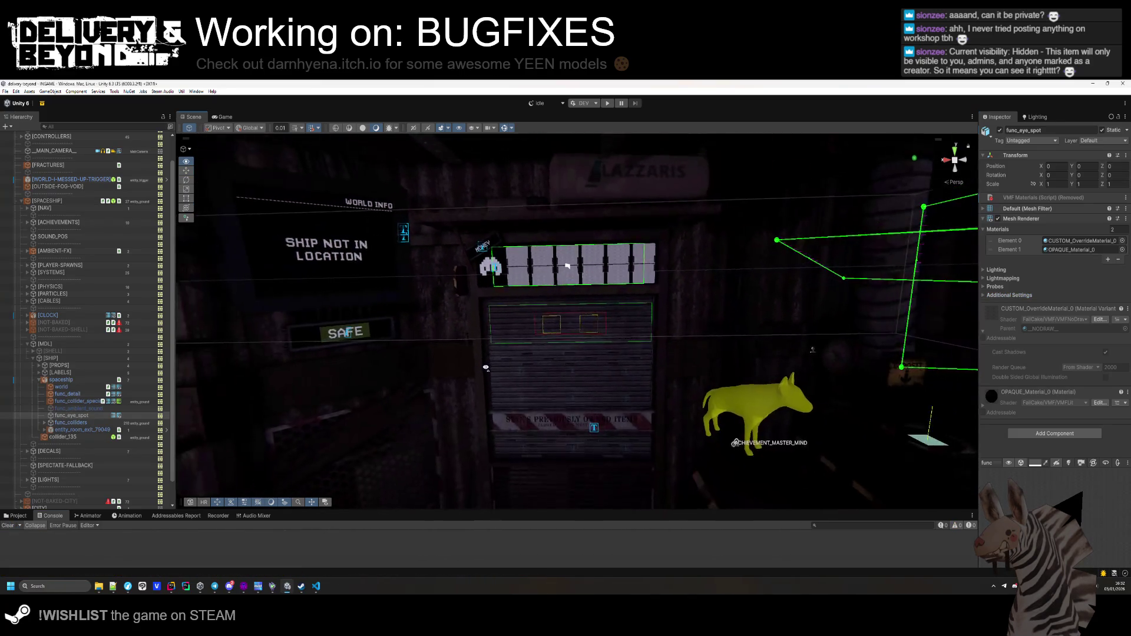
scroll(485, 367, up, 3)
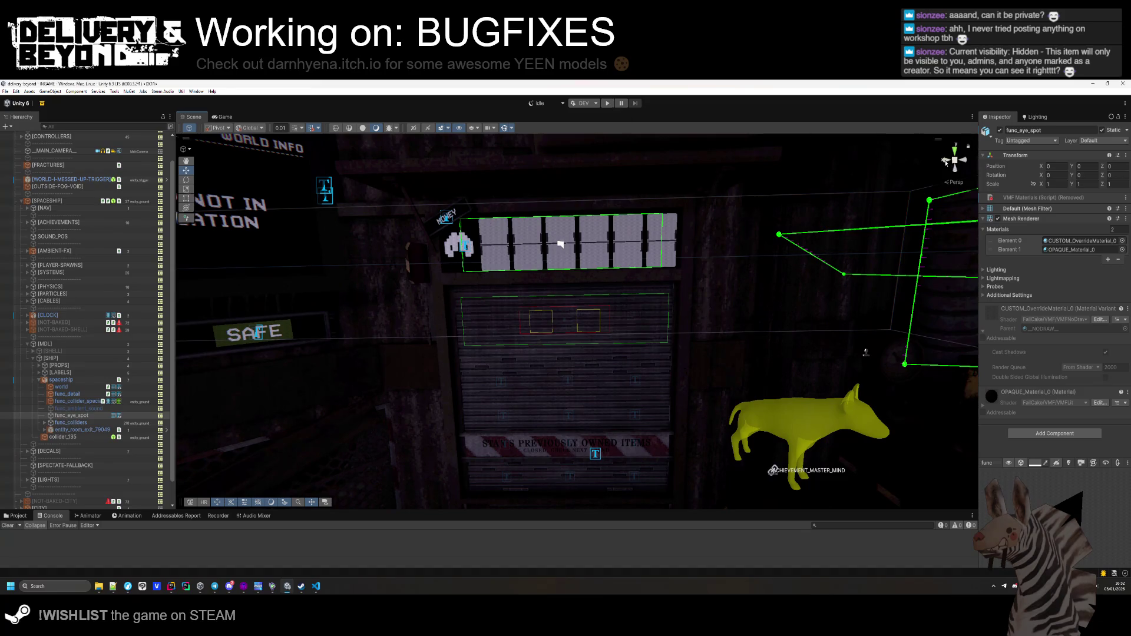
click(946, 164)
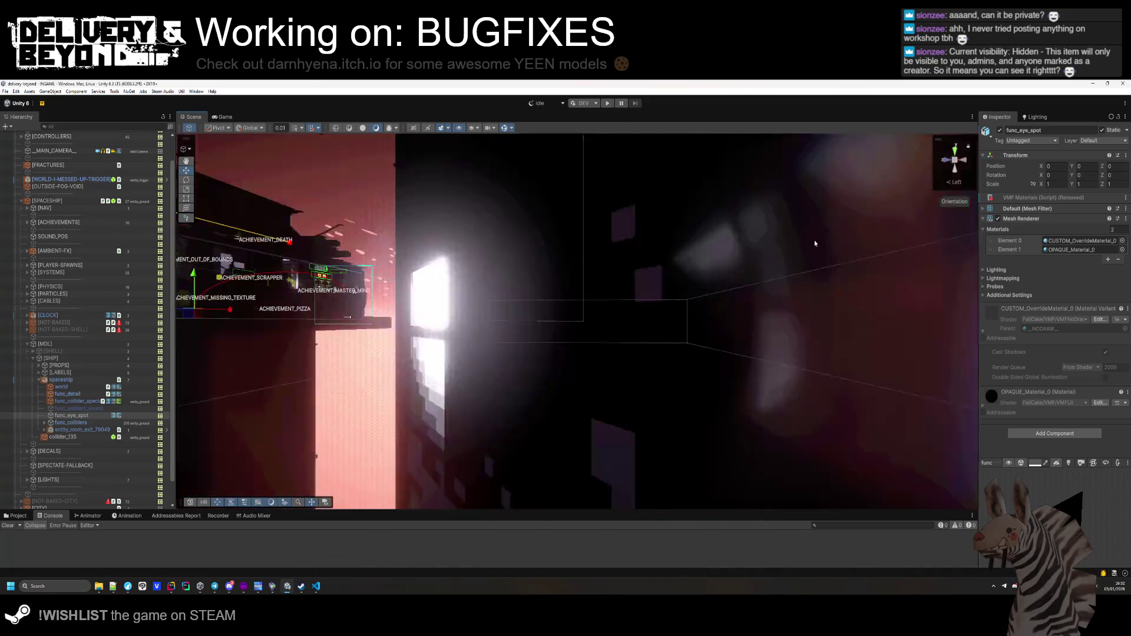
mouse_move(814, 243)
mouse_down()
mouse_move(656, 344)
mouse_move(809, 362)
mouse_up()
scroll(809, 362, down, 3)
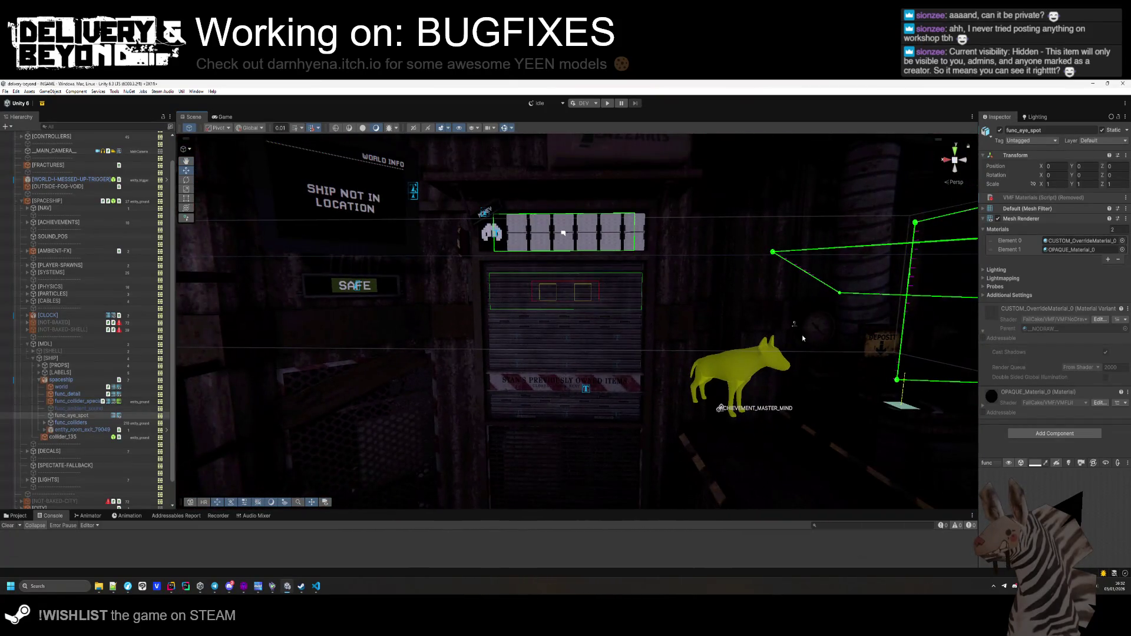
mouse_move(162, 91)
click(209, 112)
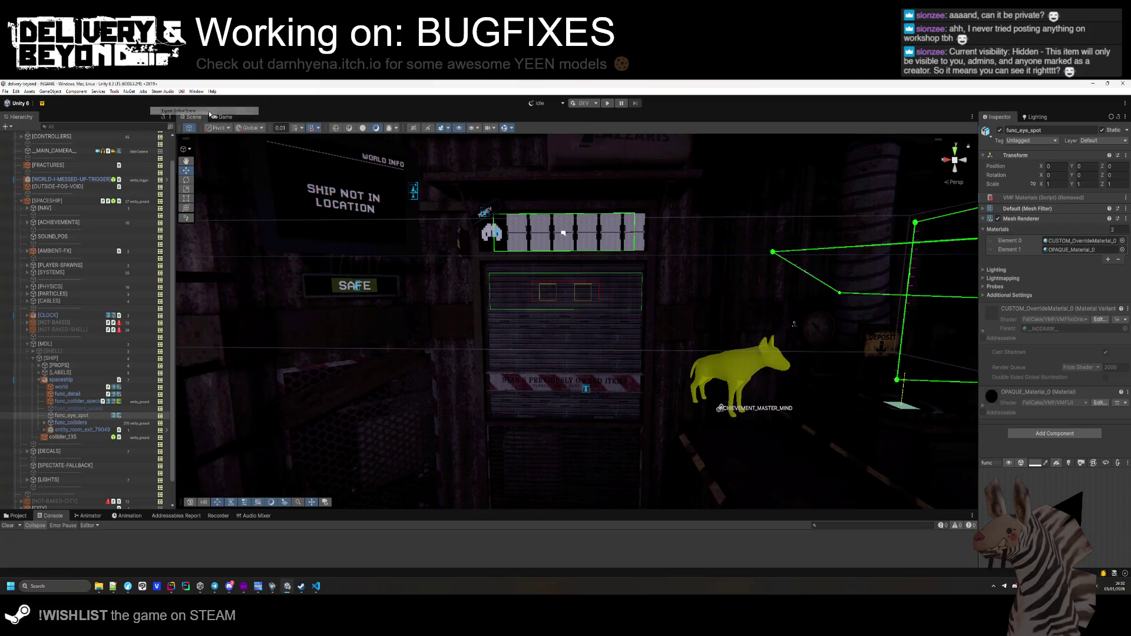
click(608, 104)
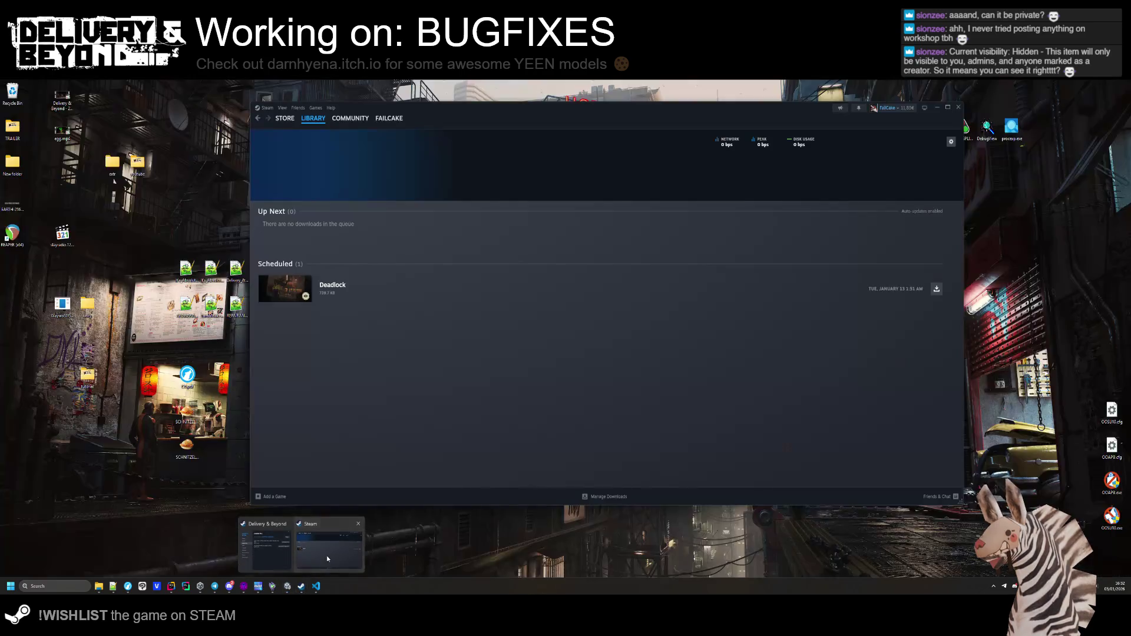
In Steam, open the Electronic Box mod page from Delivery & Beyond's Workshop.
click(297, 557)
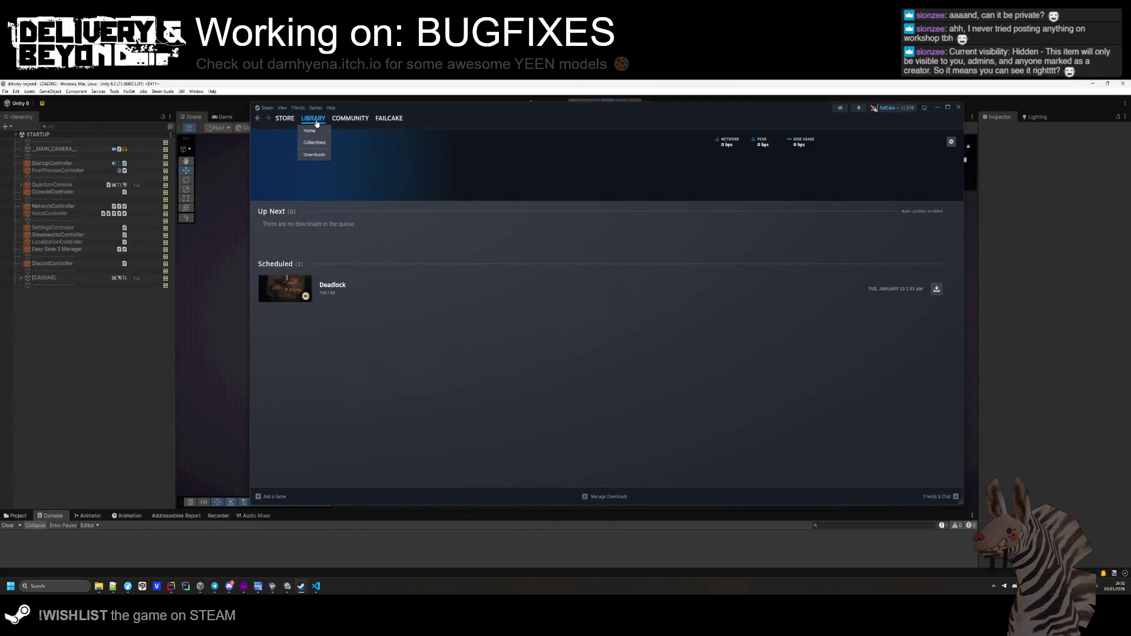
click(316, 121)
click(406, 324)
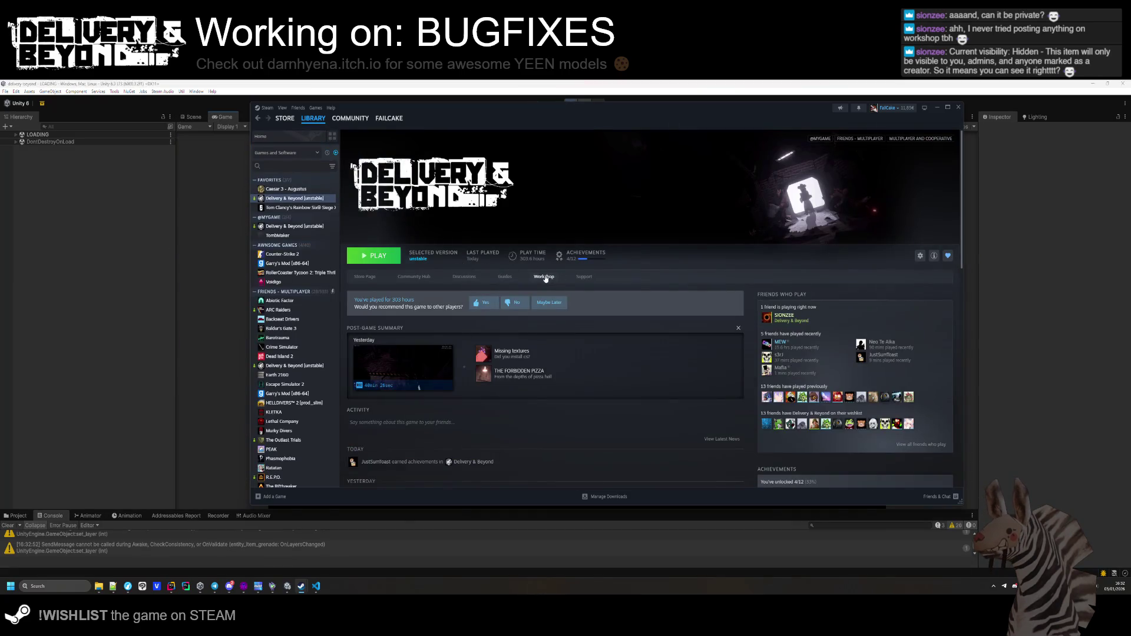
click(551, 278)
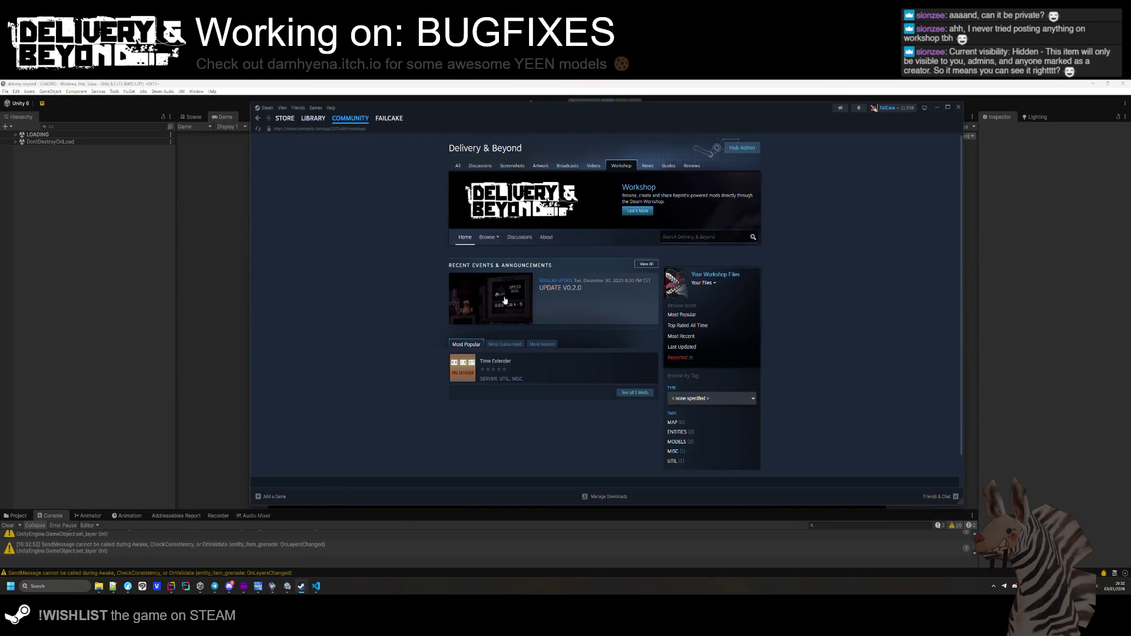
scroll(487, 344, down, 1)
mouse_move(535, 336)
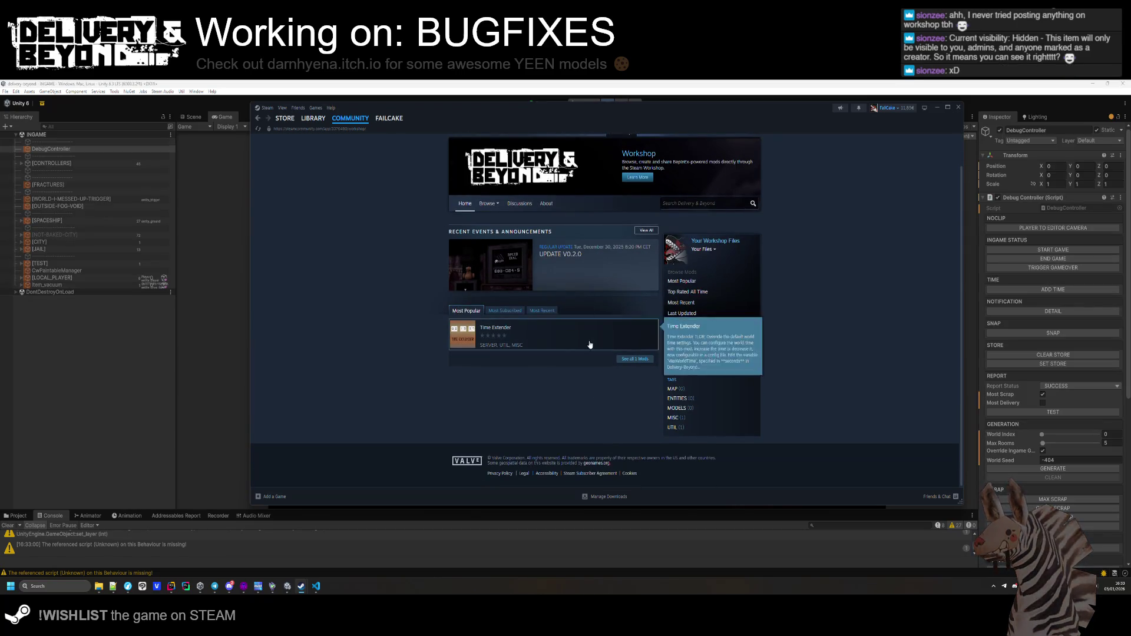
click(488, 215)
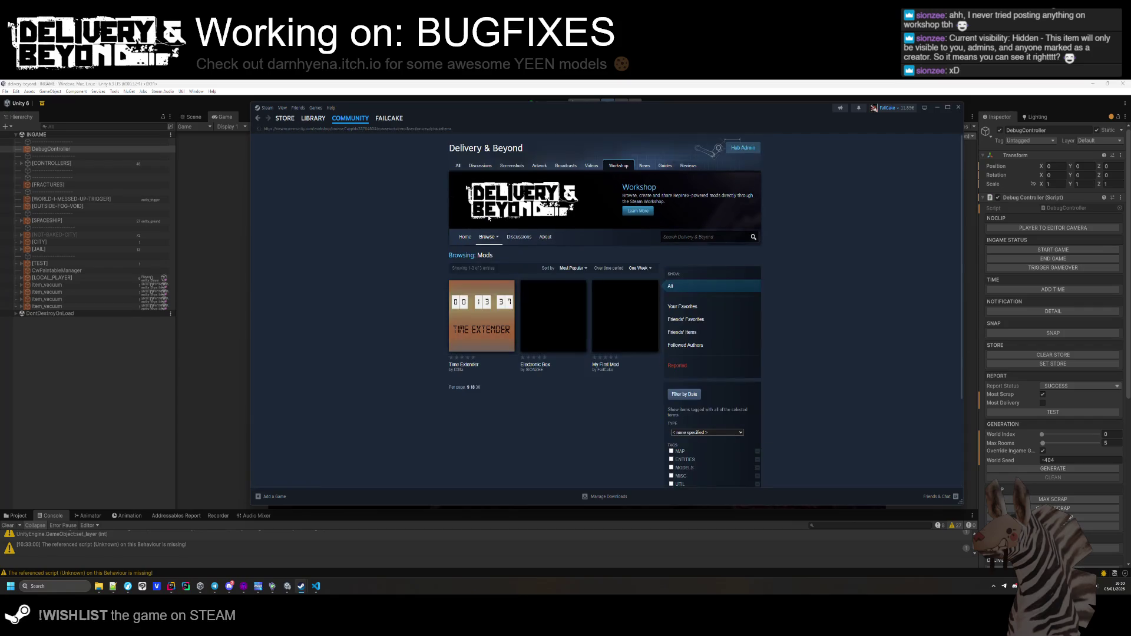
mouse_move(552, 331)
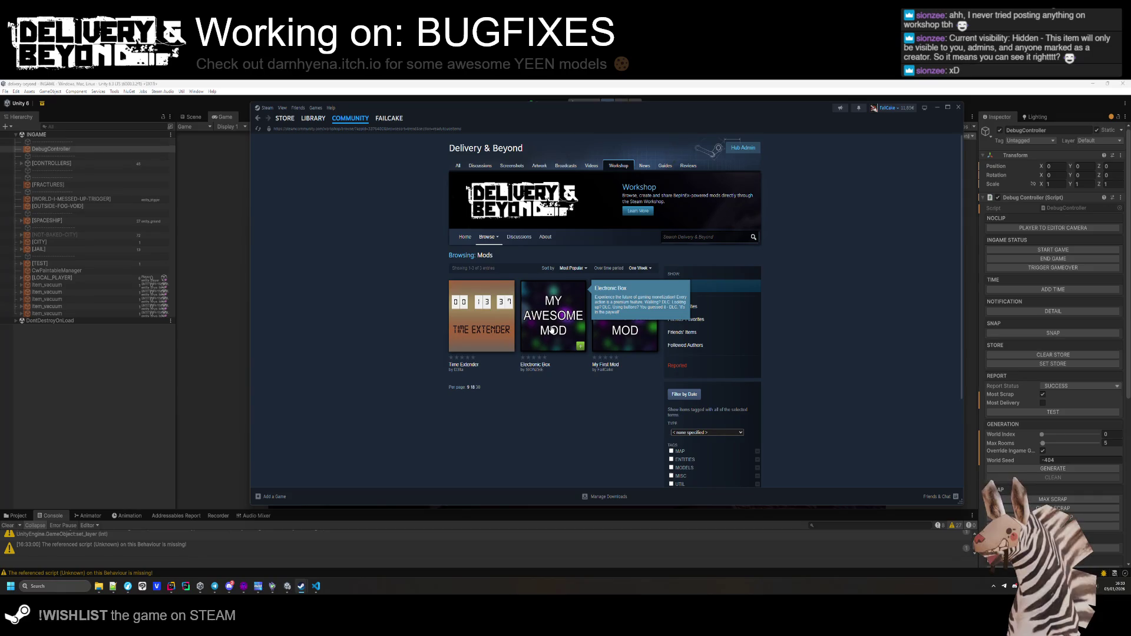
click(552, 331)
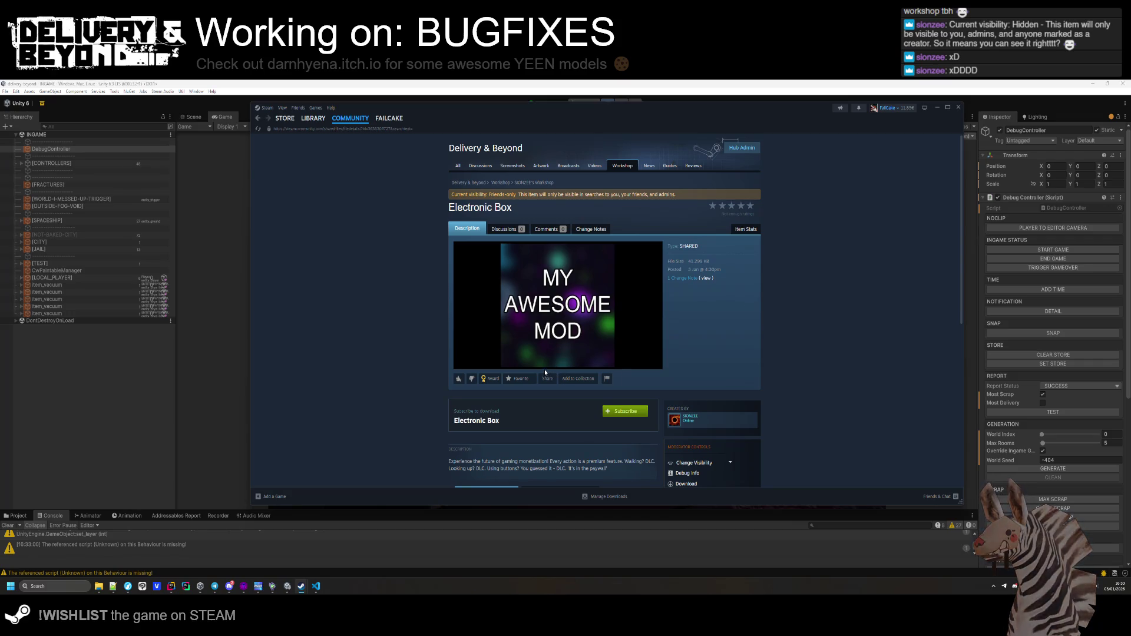
Subscribe to the Electronic Box mod and check its download progress.
scroll(581, 404, down, 5)
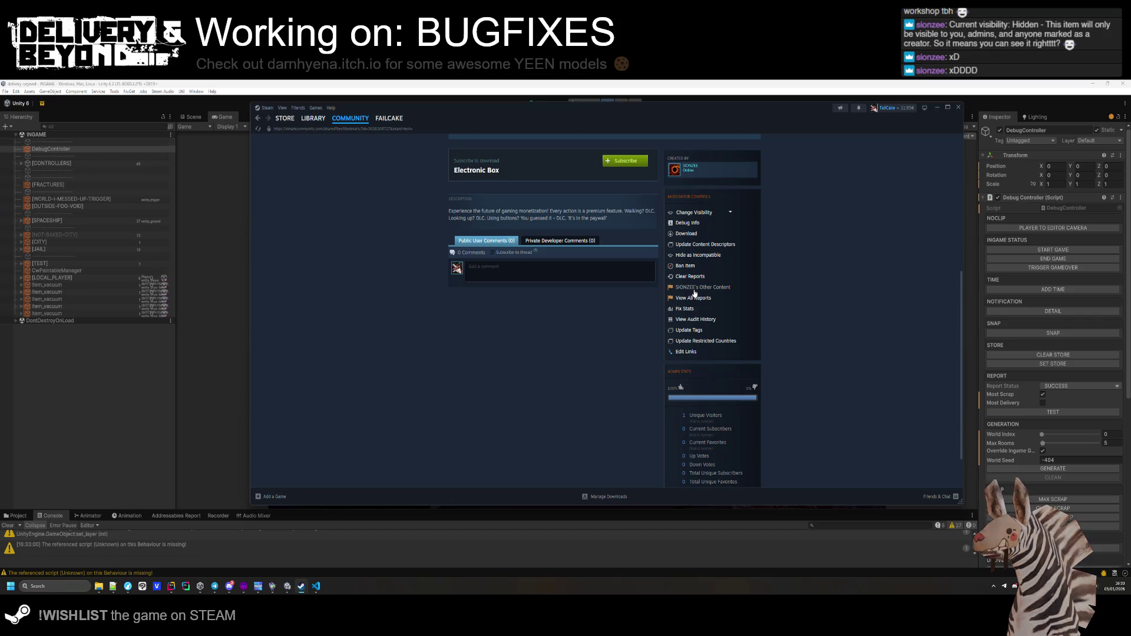
scroll(695, 292, down, 1)
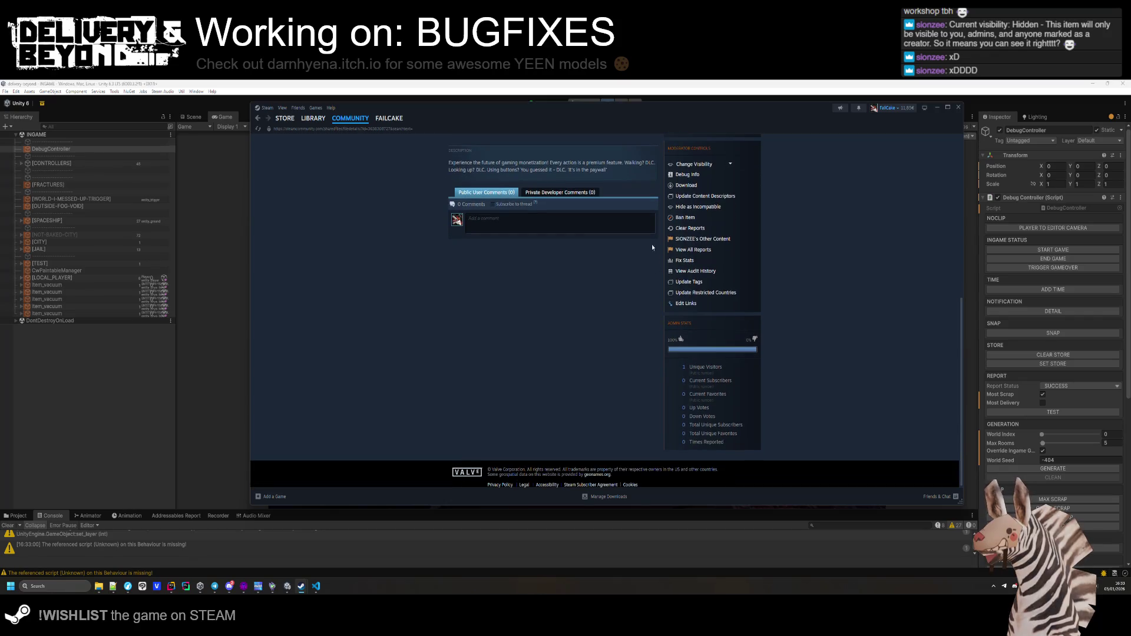
scroll(599, 249, up, 1)
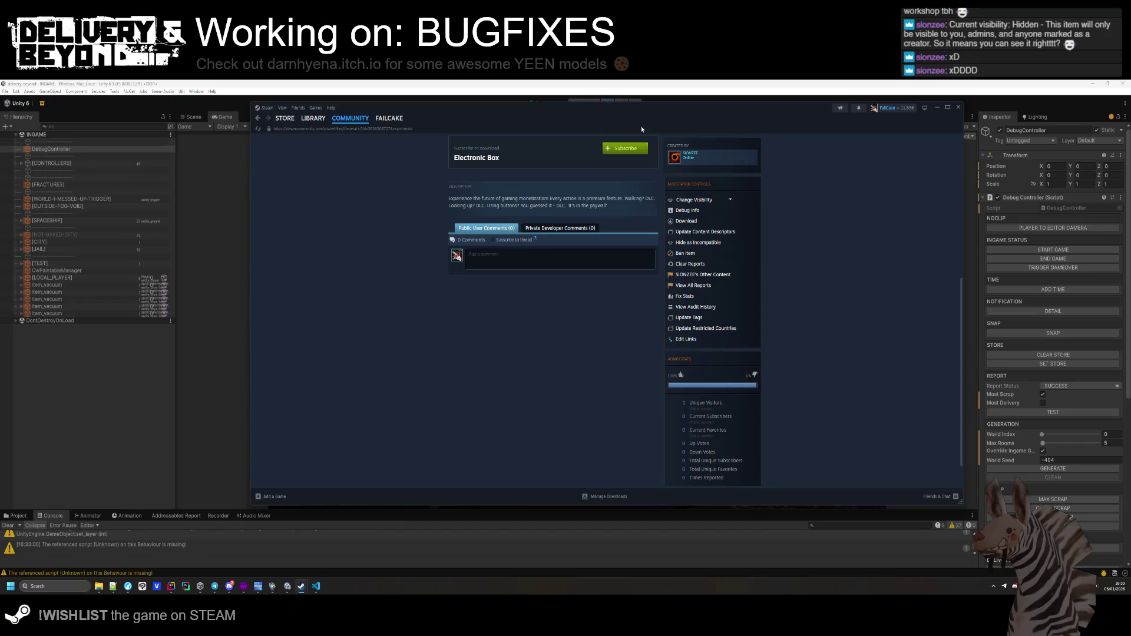
click(937, 108)
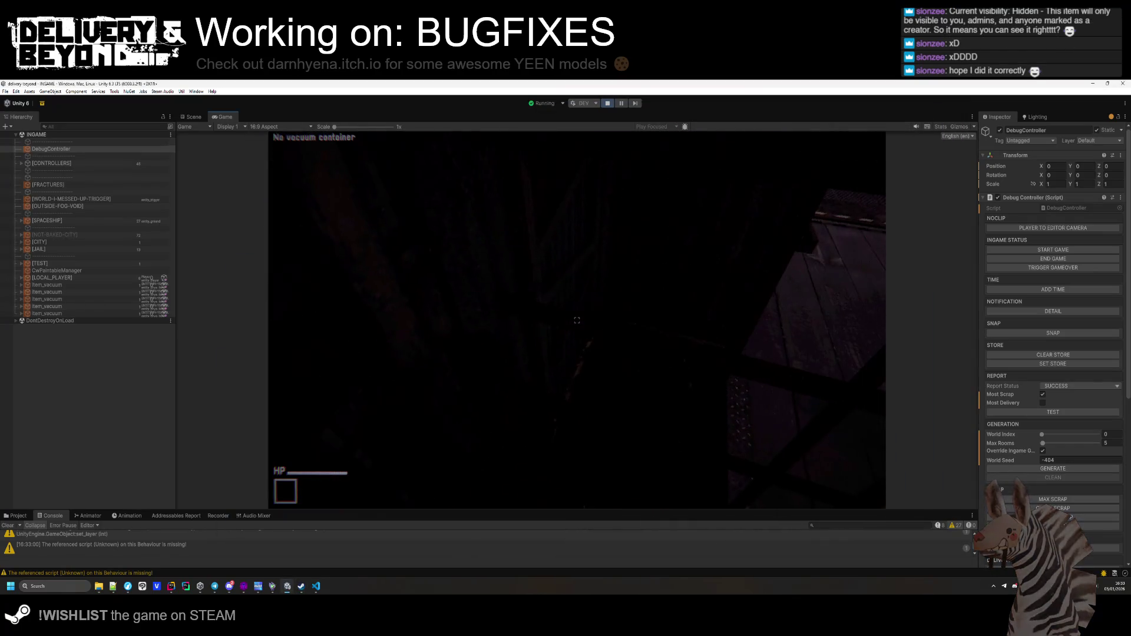
click(301, 586)
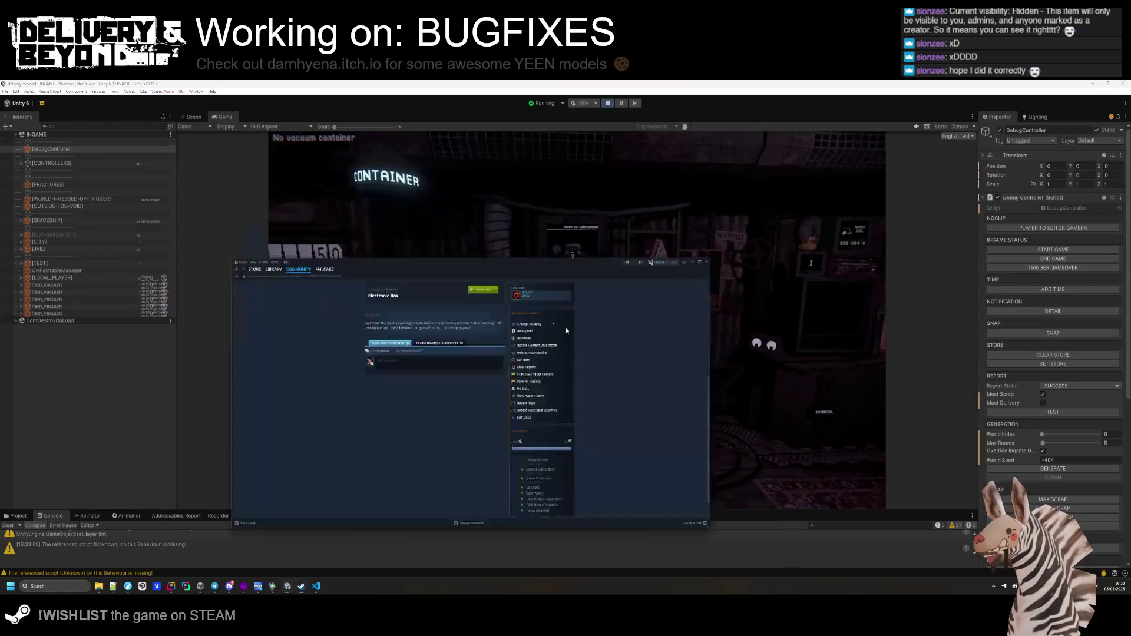
click(634, 155)
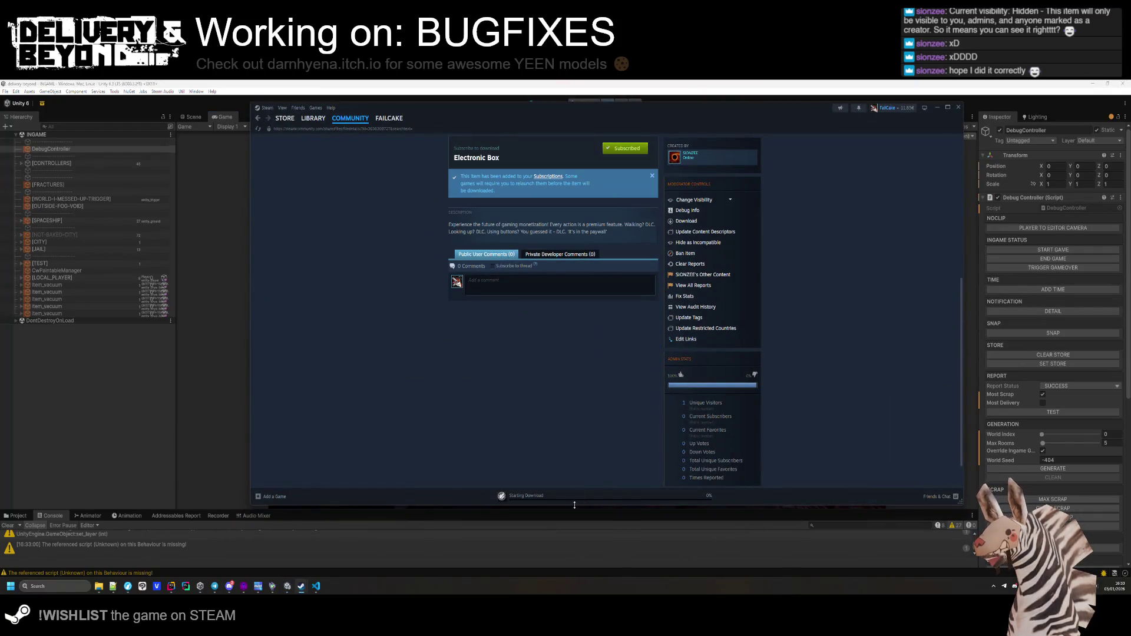
click(542, 498)
click(582, 83)
Open Delivery & Beyond from Steam's taskbar shortcut menu.
right_click(582, 83)
key(Escape)
key(super)
click(1043, 439)
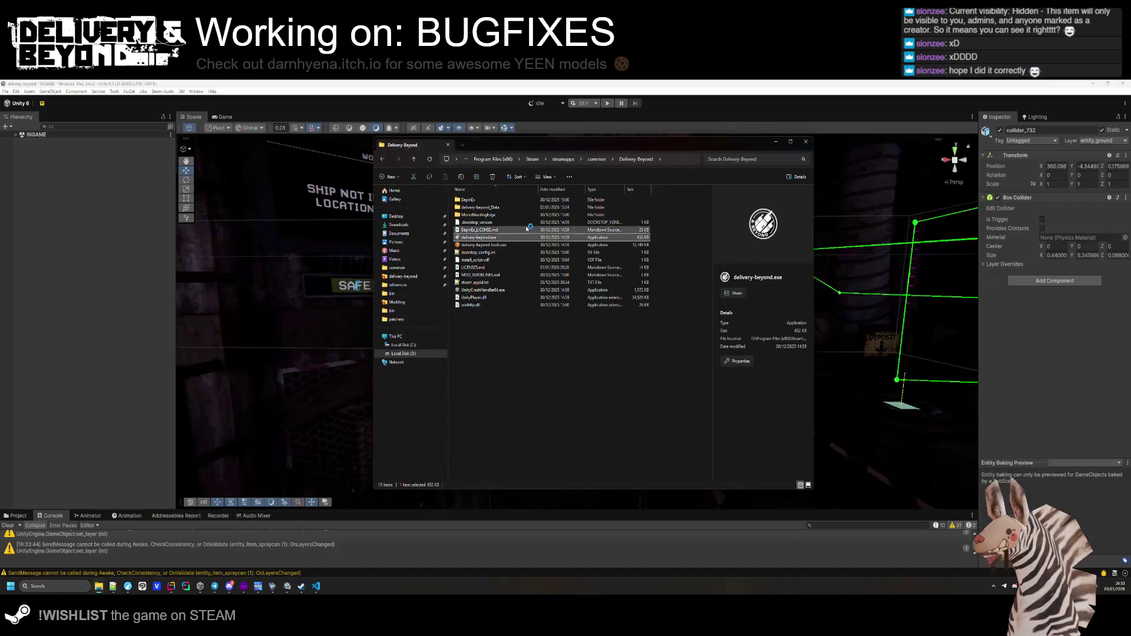
Delete the old mod-template .dll from BepInEx plugins after closing the game, then select delivery-beyond.exe.
double_click(491, 201)
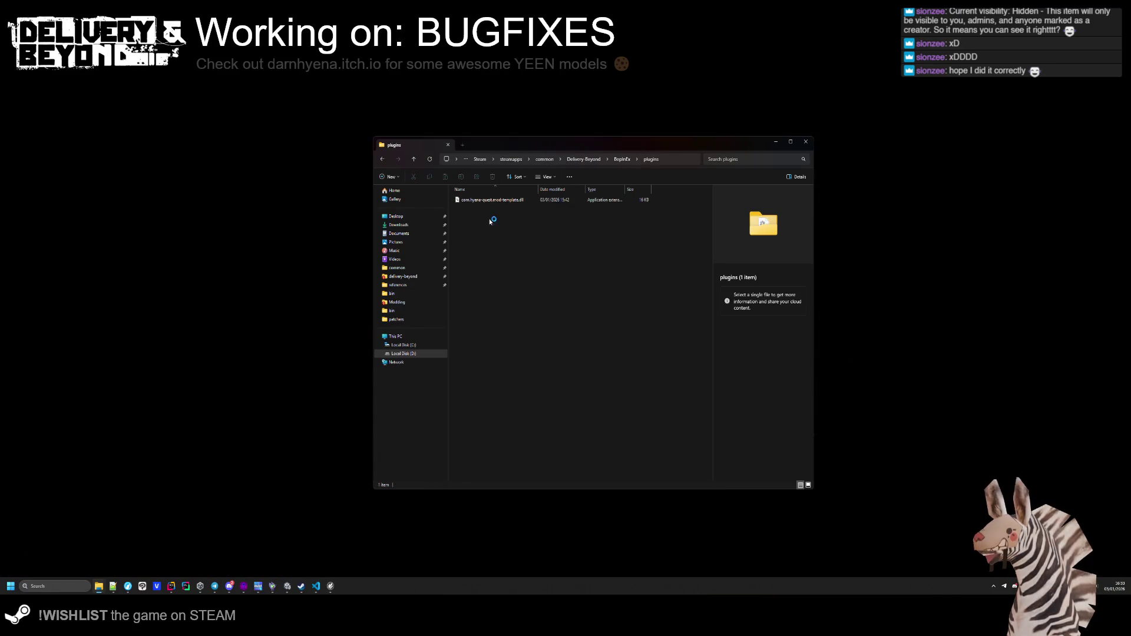
click(489, 200)
key(Delete)
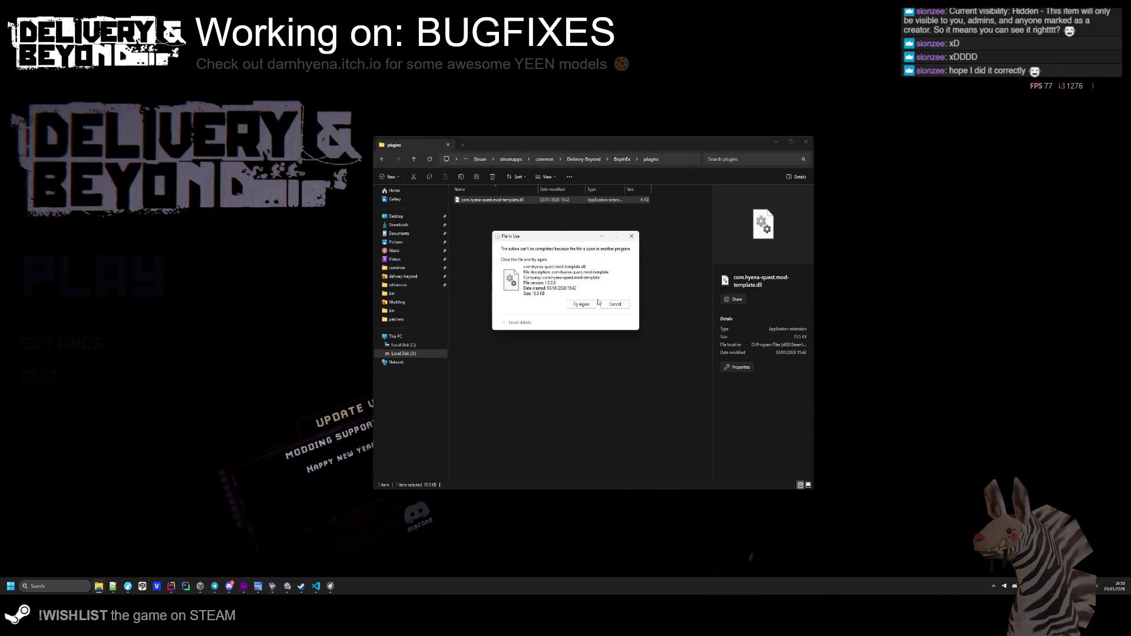
click(39, 378)
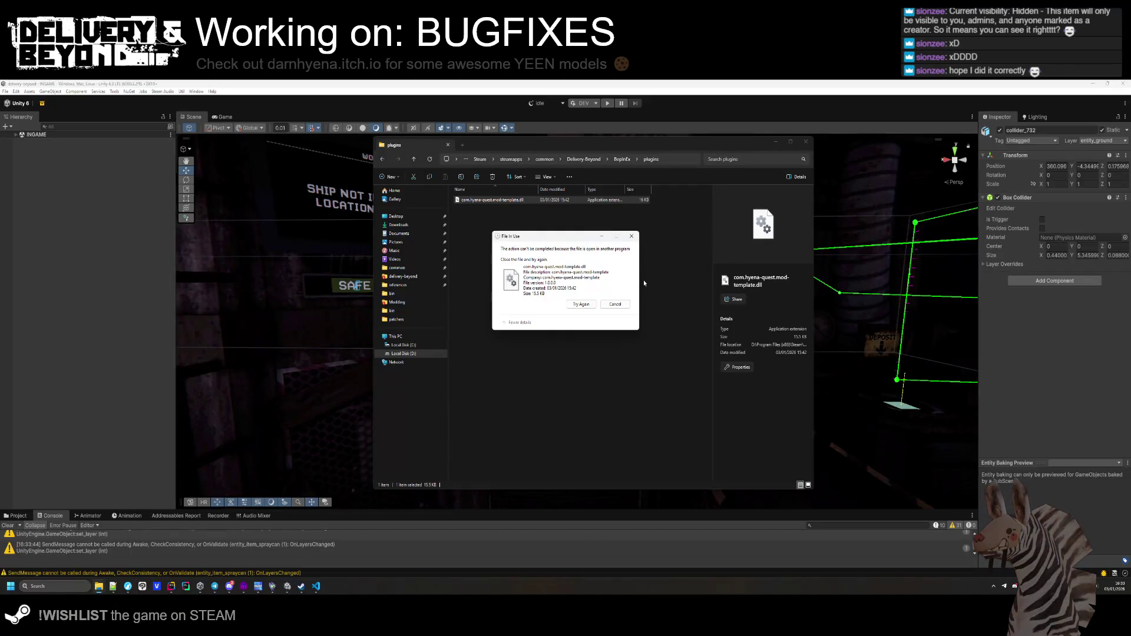
click(578, 305)
key(alt+Up)
key(alt+Up)
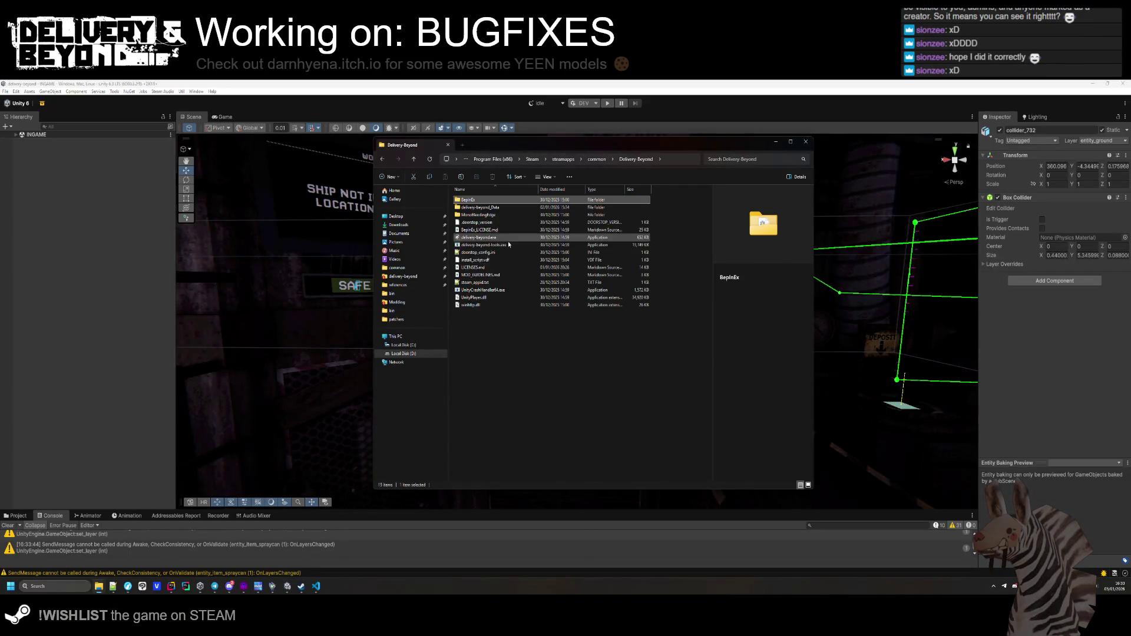
click(492, 237)
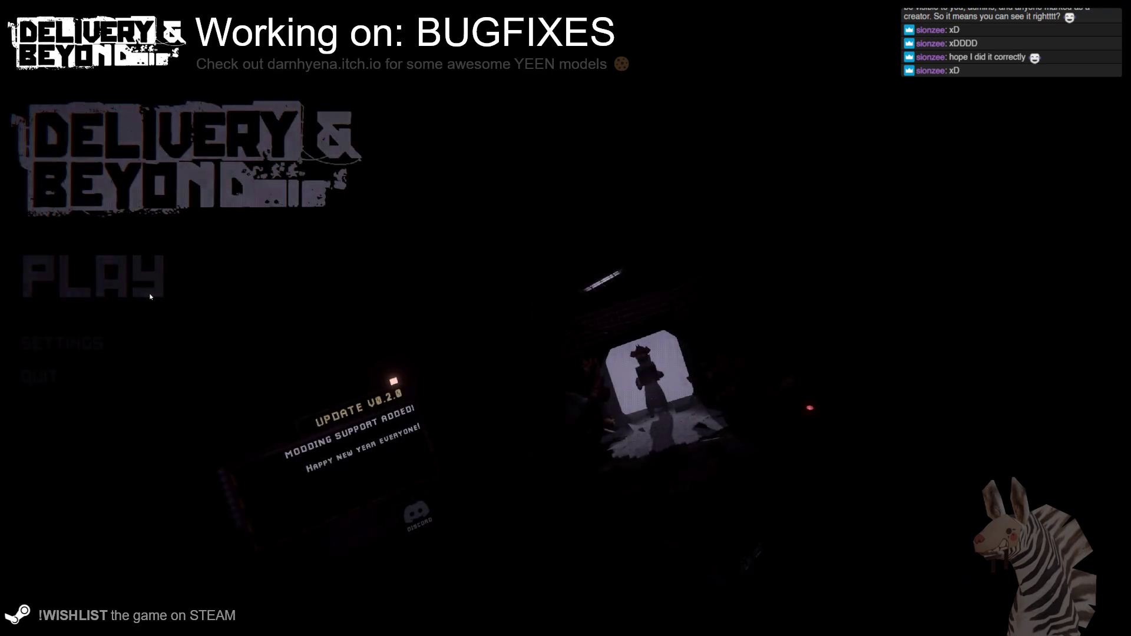
Host a public game via PLAY > HOST > PUBLIC.
click(574, 330)
click(581, 334)
click(638, 330)
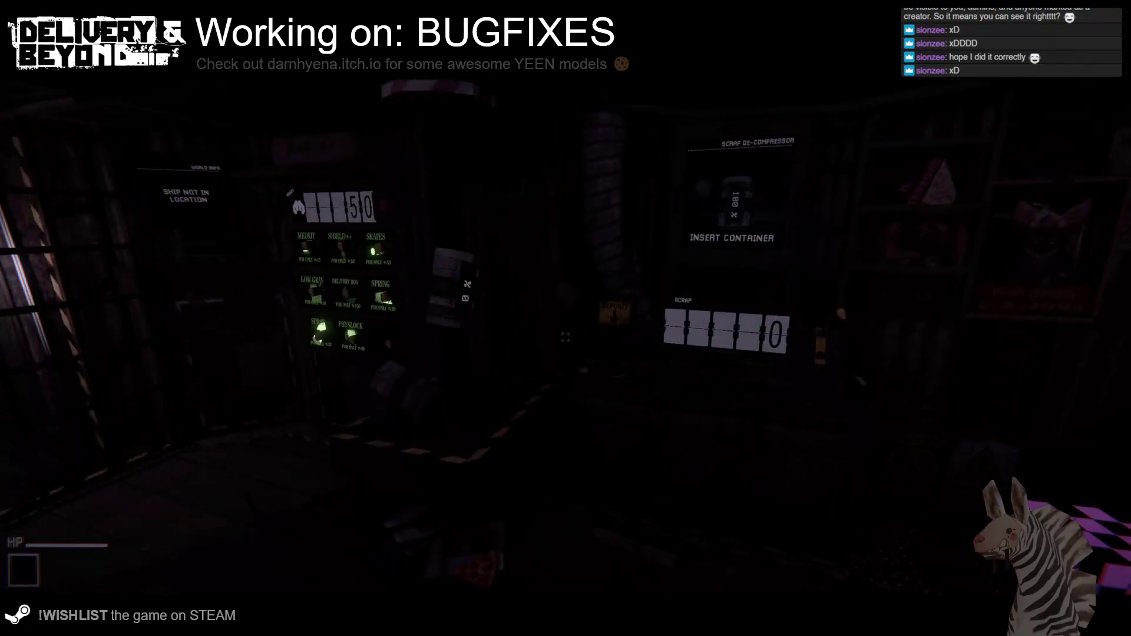
Use the shop upgrade panel, decline the joke premium purchase, and close the cancelled message.
key(w)
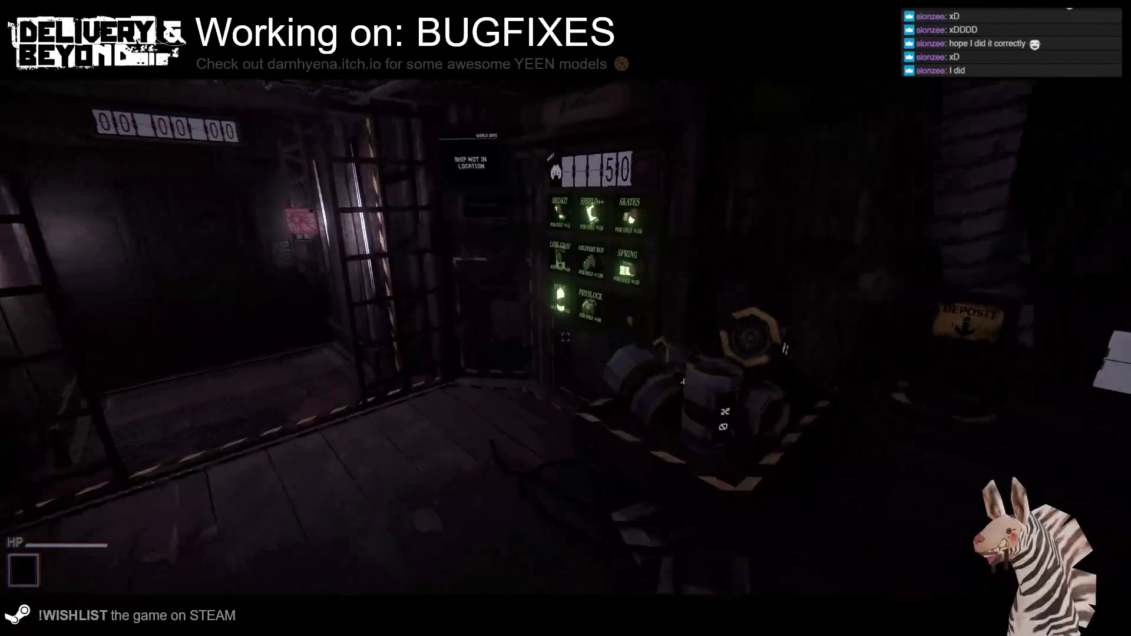
key(e)
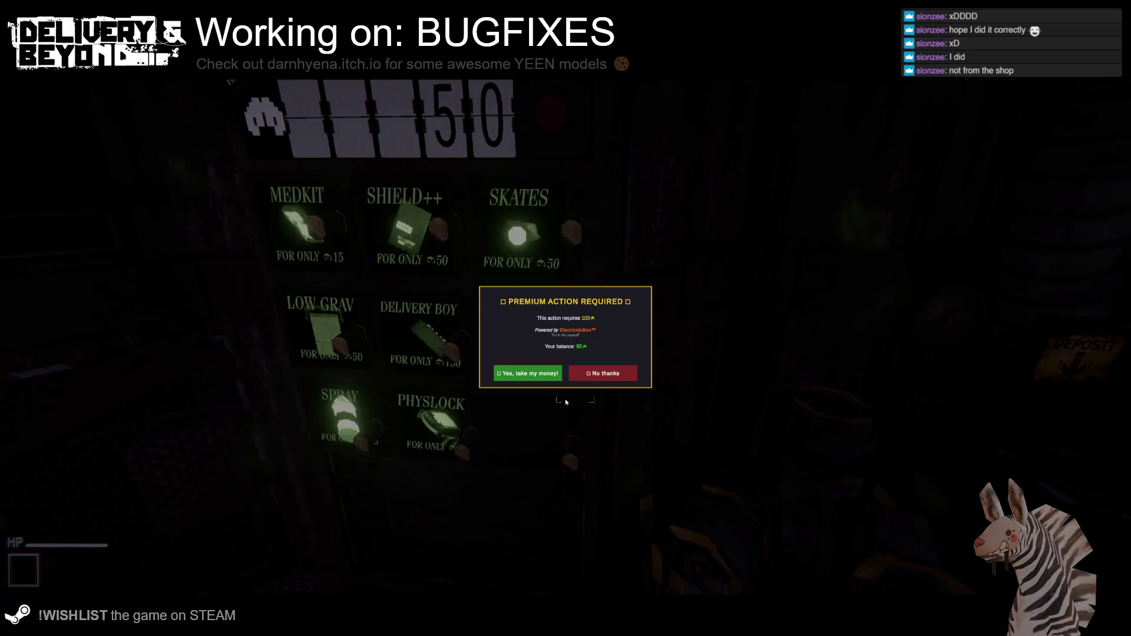
click(612, 371)
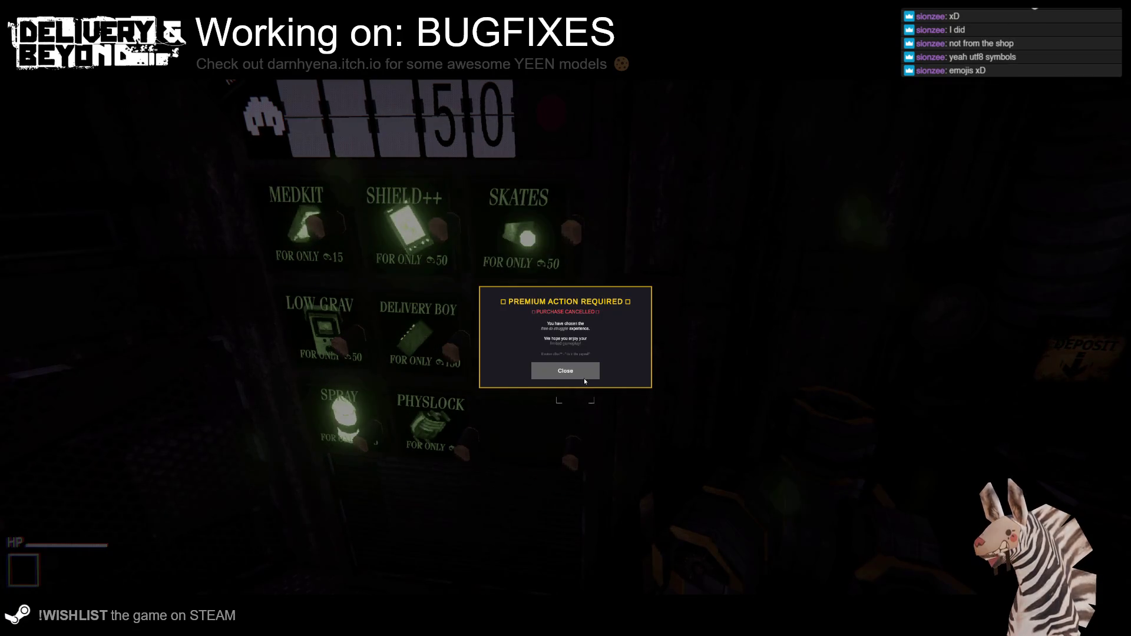
click(587, 374)
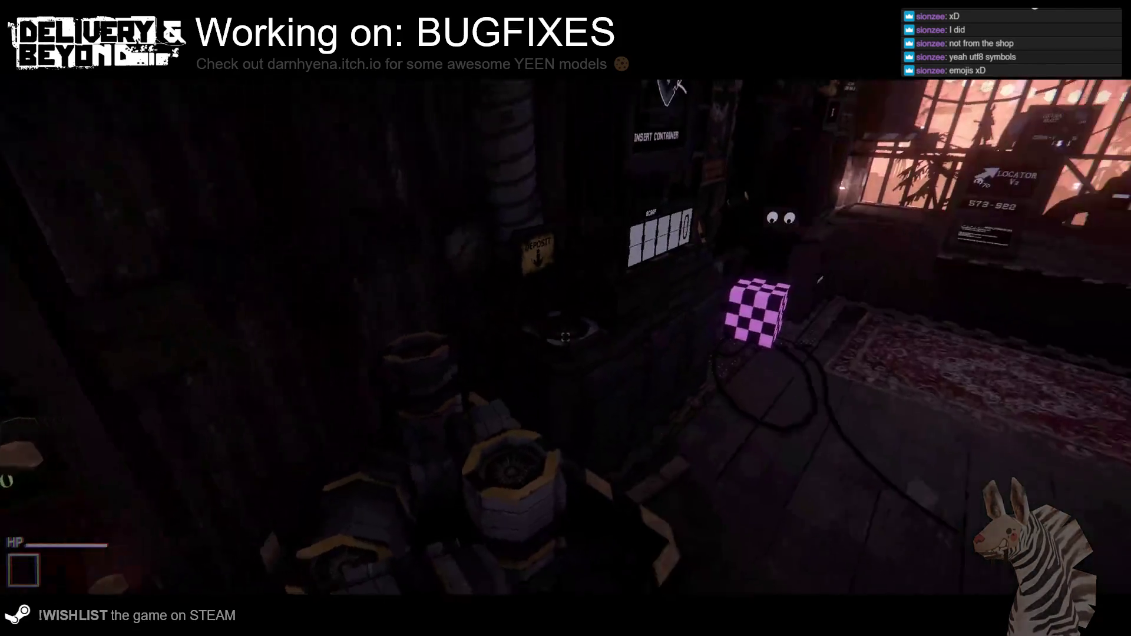
key(w)
key(w)
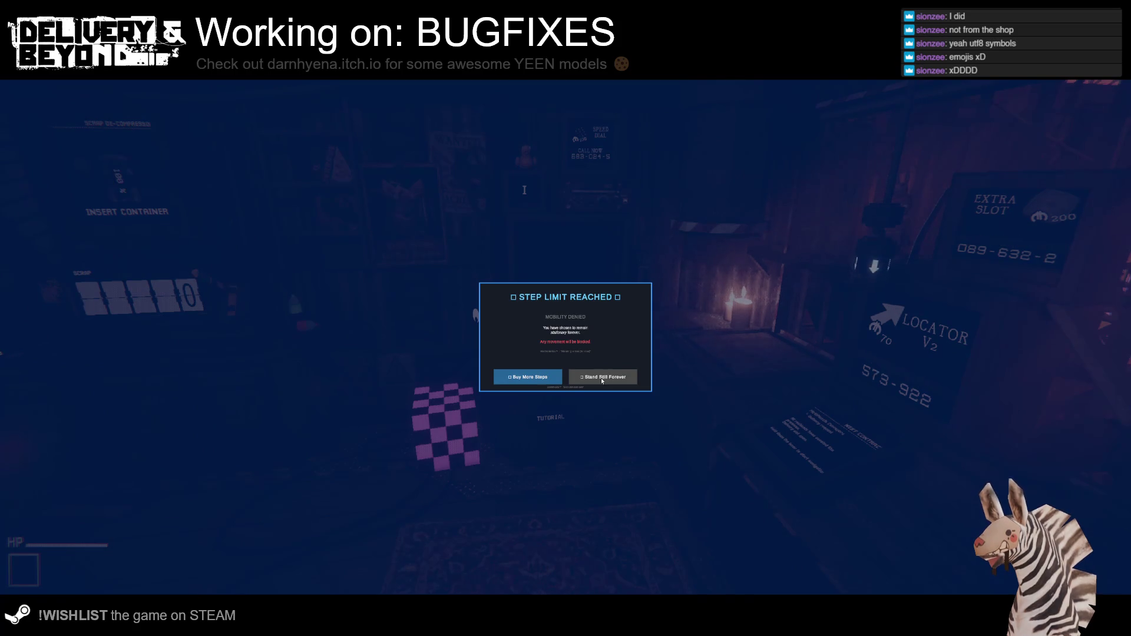
Choose Stand Still Forever on the step-limit popups instead of buying more steps.
click(601, 377)
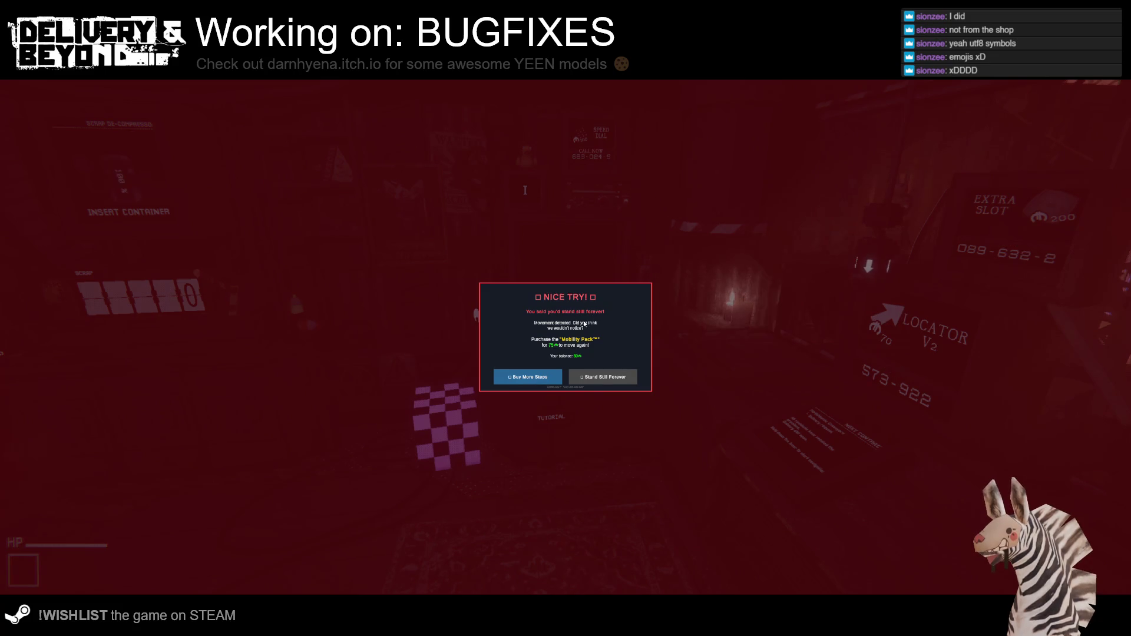
click(577, 381)
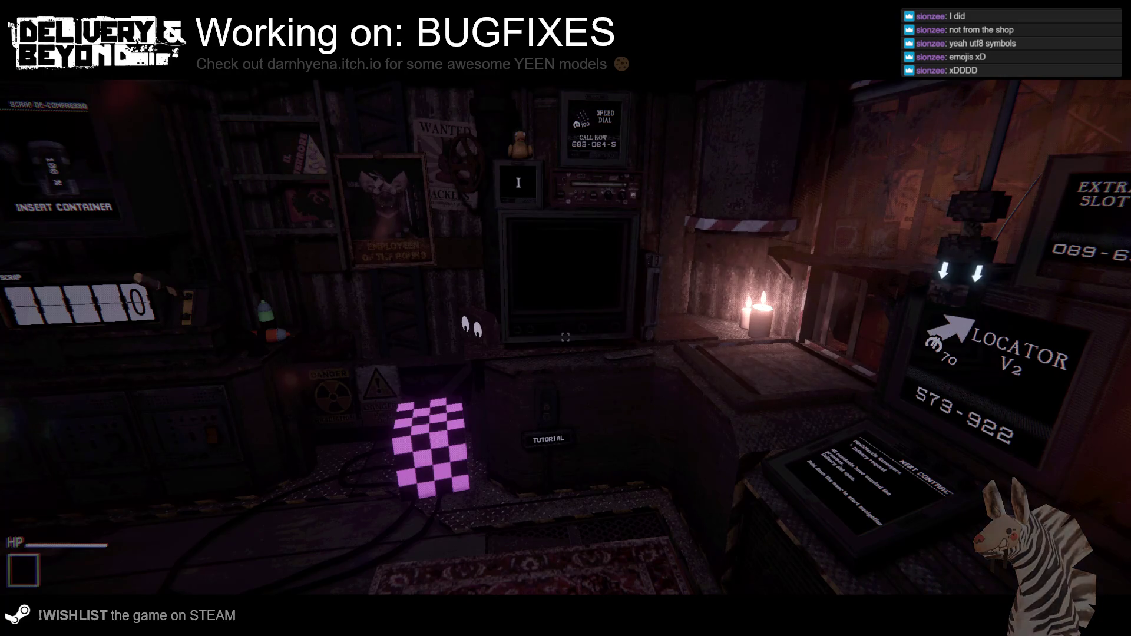
mouse_move(566, 337)
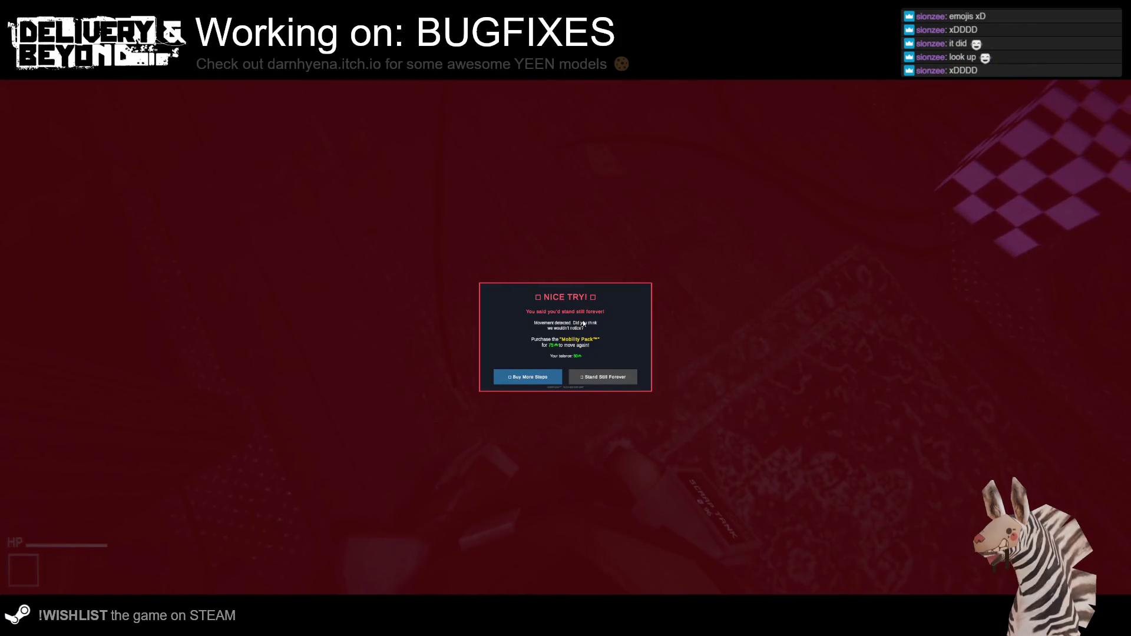
click(596, 378)
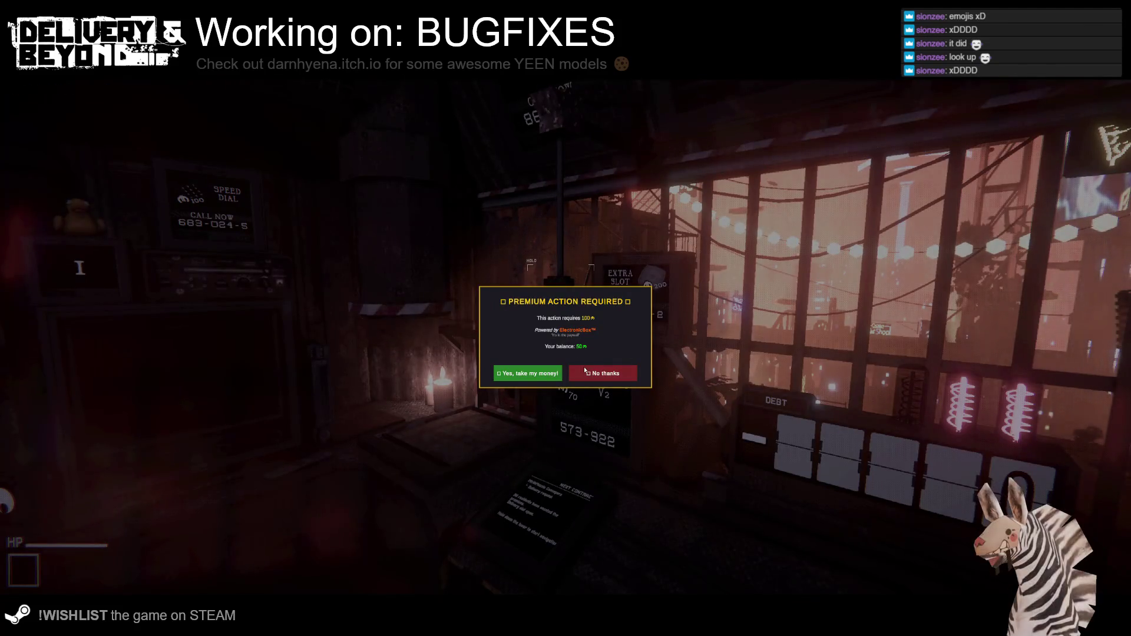
Decline and close the premium-purchase popups, including the one at the Police poster keypad.
click(588, 375)
click(588, 375)
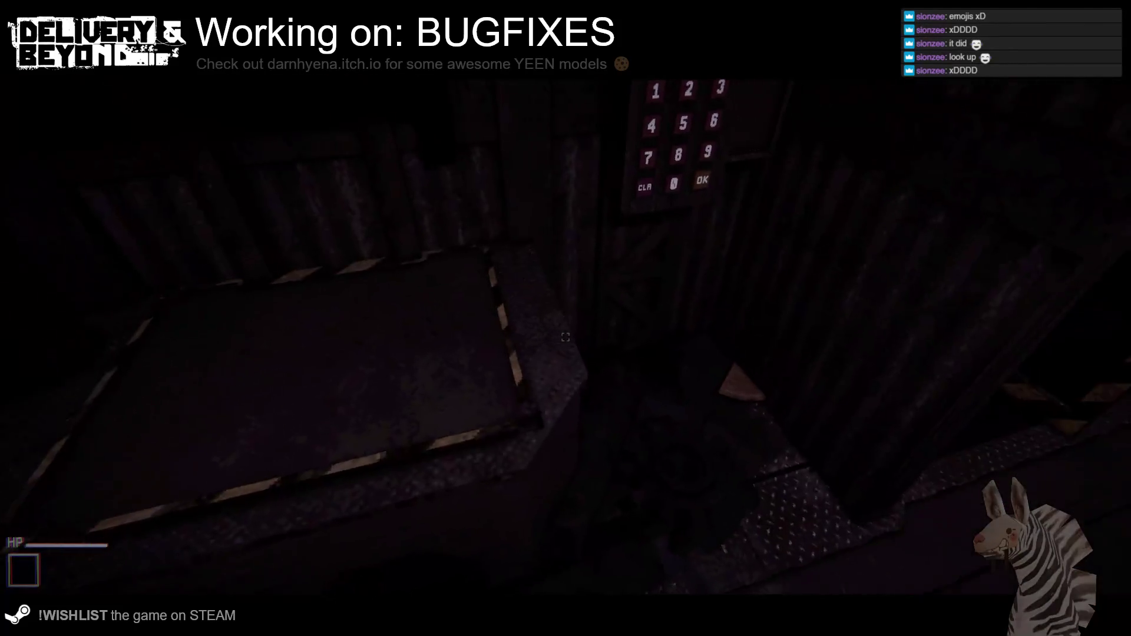
click(566, 337)
click(582, 371)
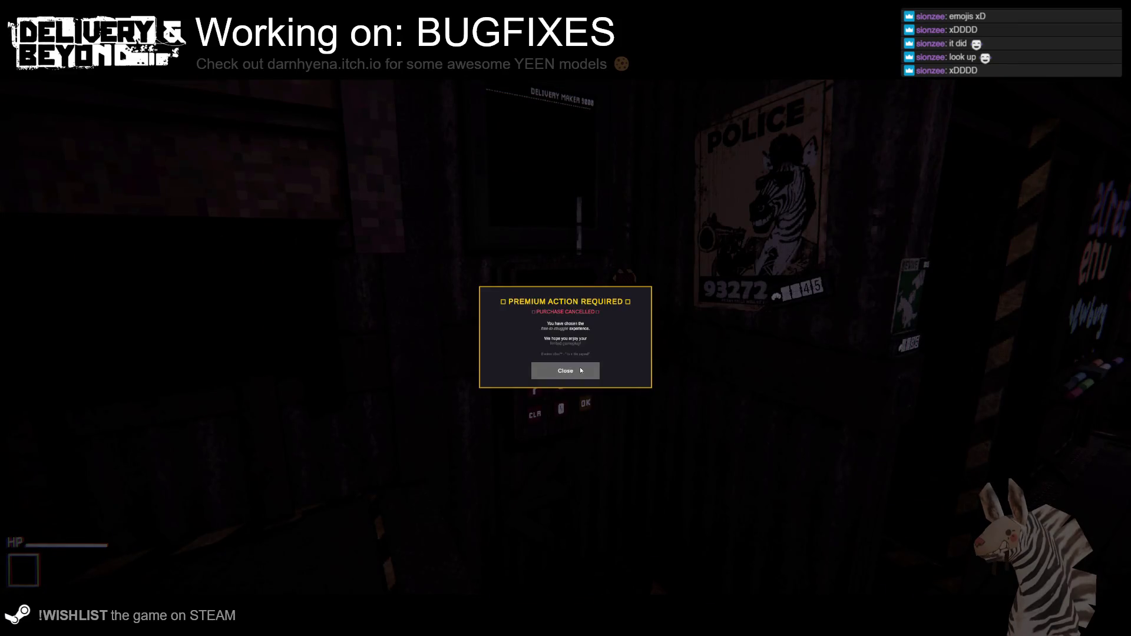
click(560, 371)
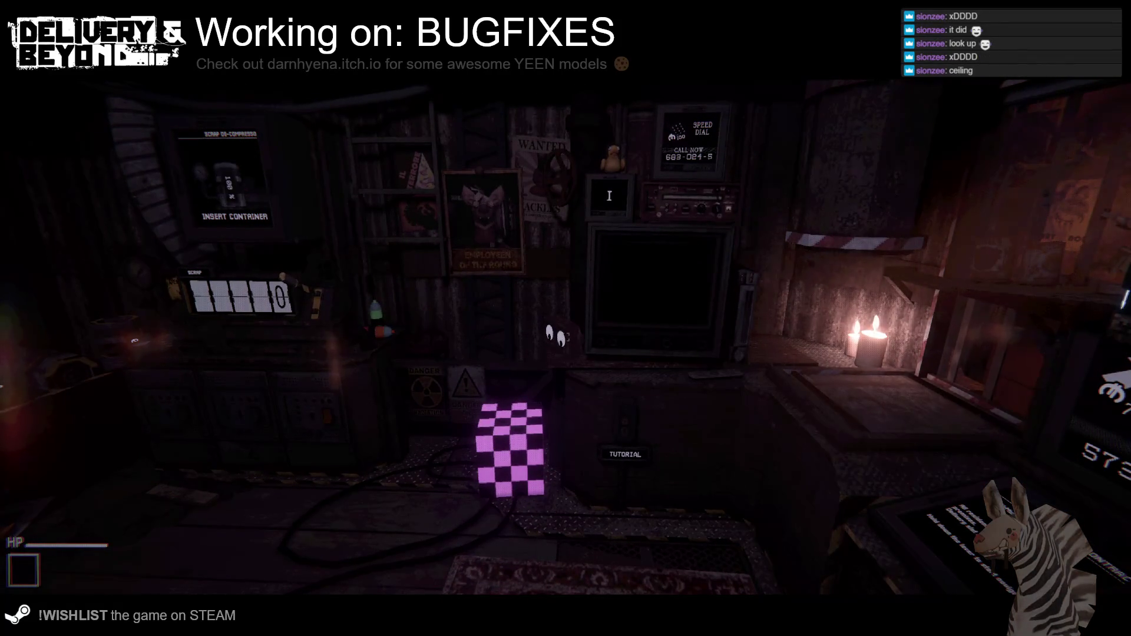
Look up and pick Stare at Ground on each LOOK UP DLC REQUIRED popup.
mouse_move(561, 306)
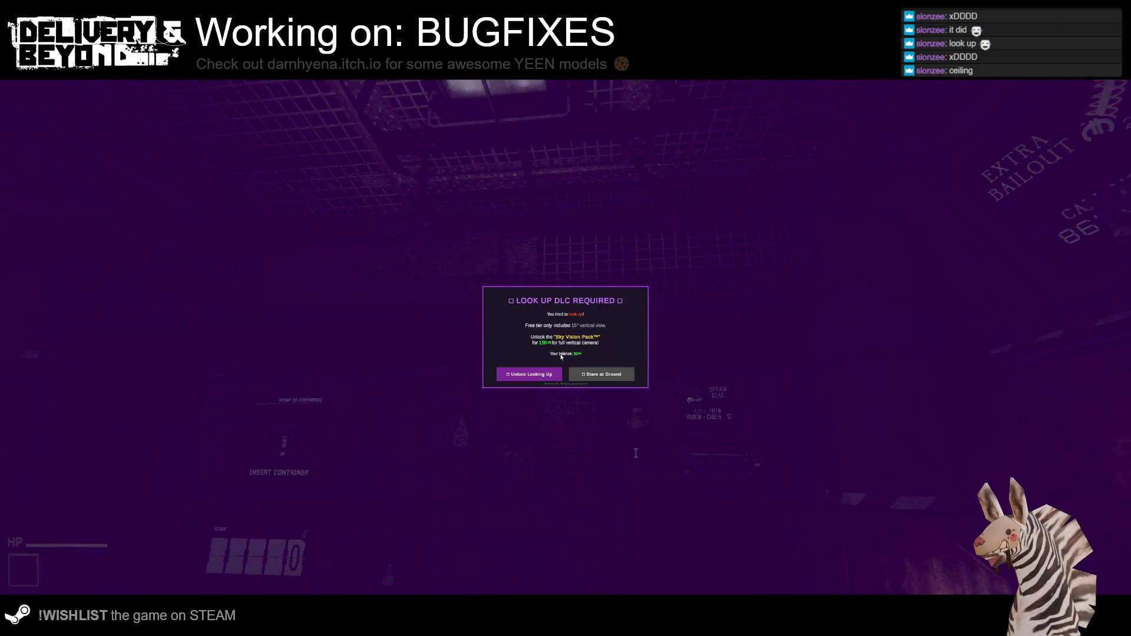
click(602, 378)
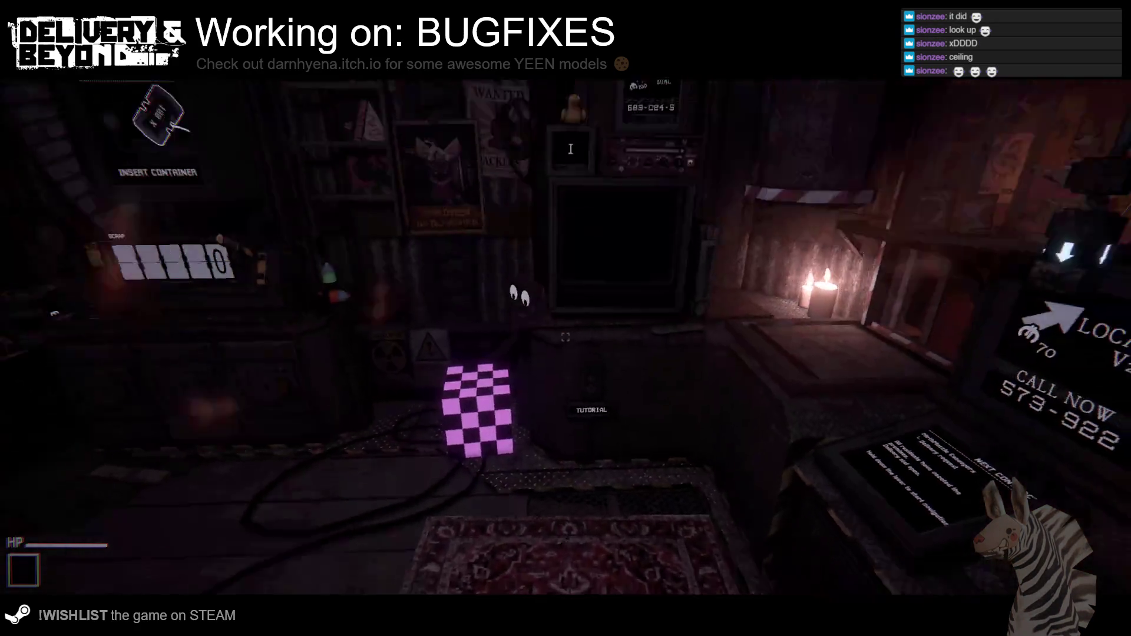
mouse_move(567, 271)
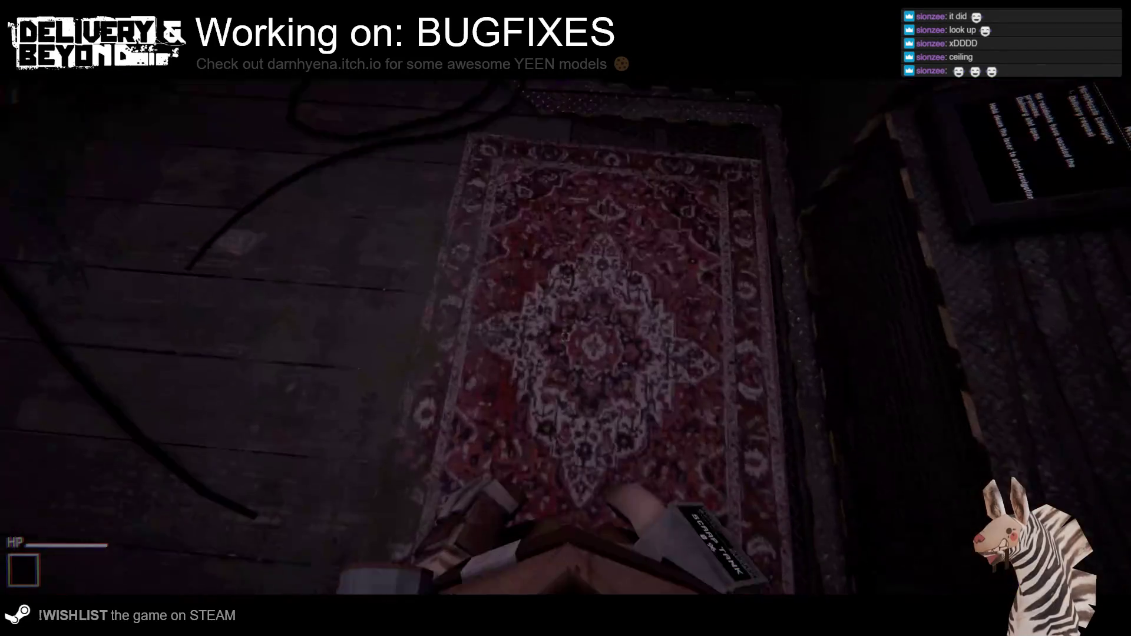
mouse_move(568, 251)
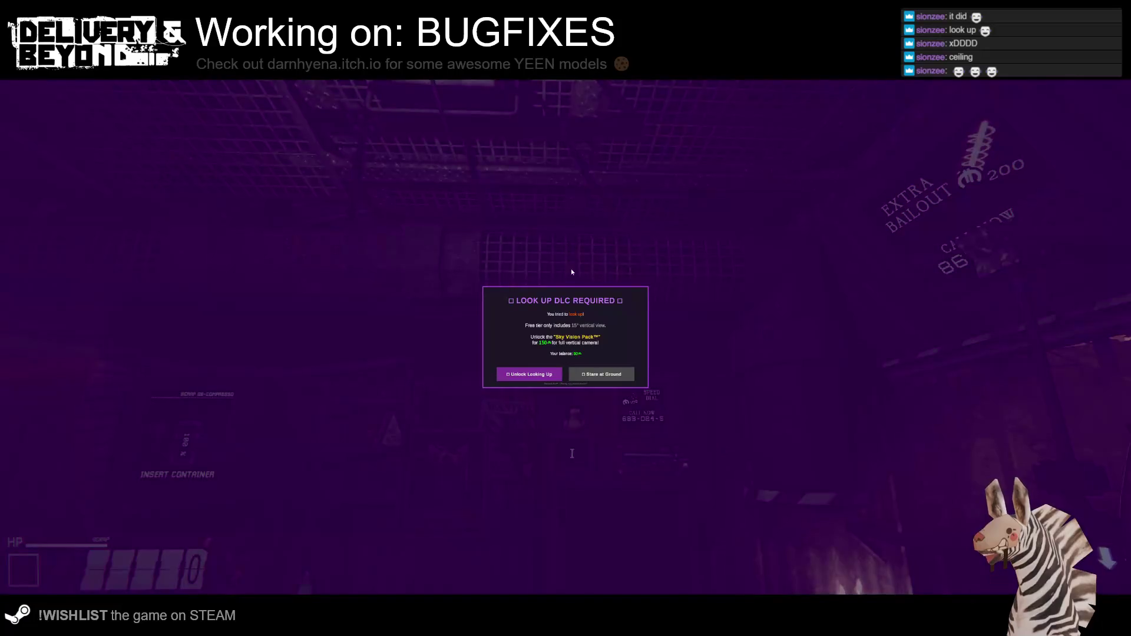
click(588, 375)
click(589, 376)
mouse_move(566, 333)
click(600, 374)
mouse_move(560, 239)
click(586, 374)
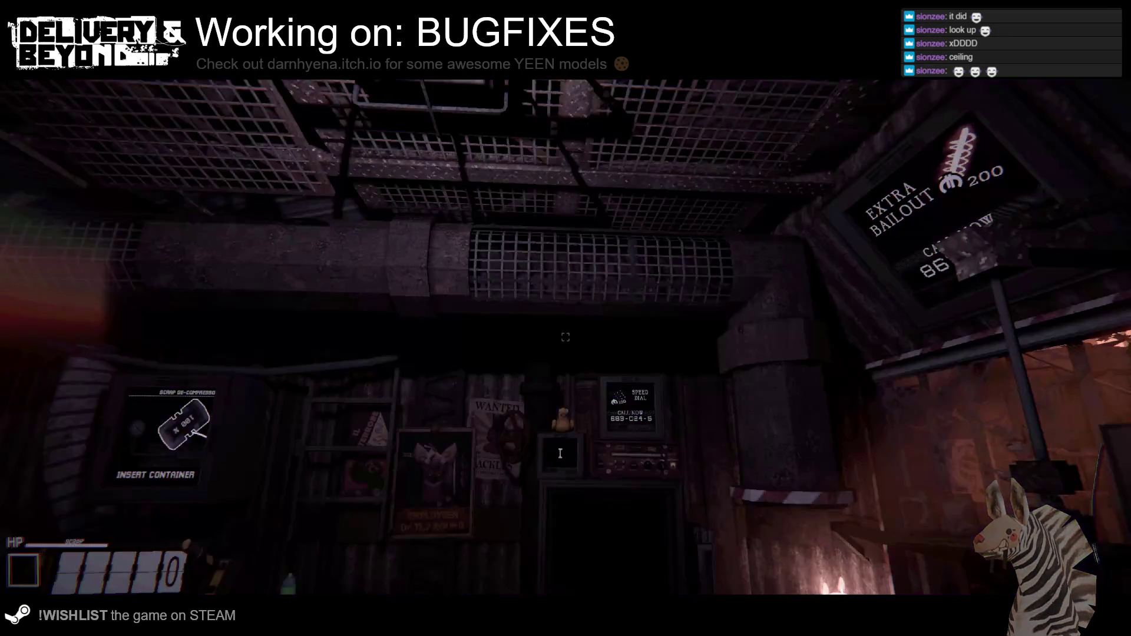
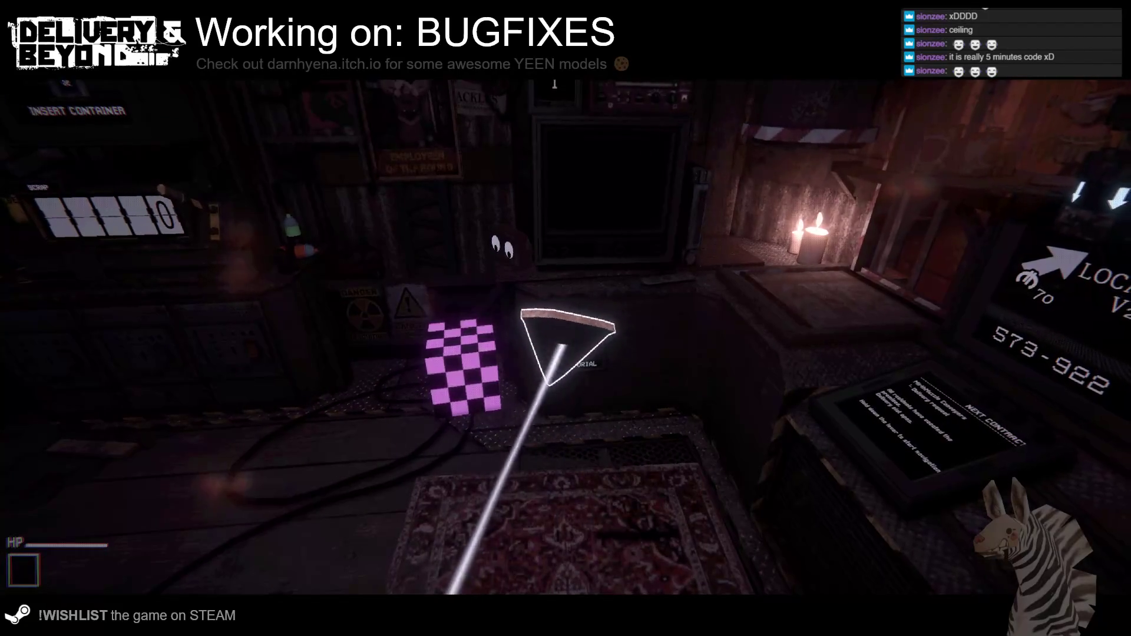
Drop the pizza slice on the rug, step forward, and refuse the Mobility Pack with Stand Still Forever.
click(566, 337)
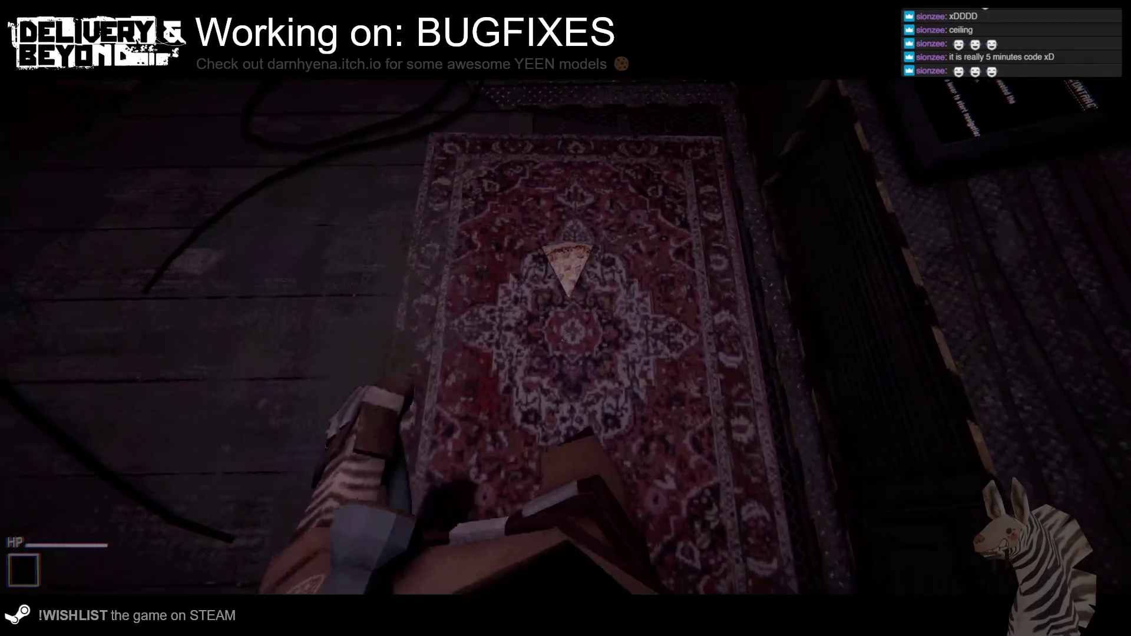
key(w)
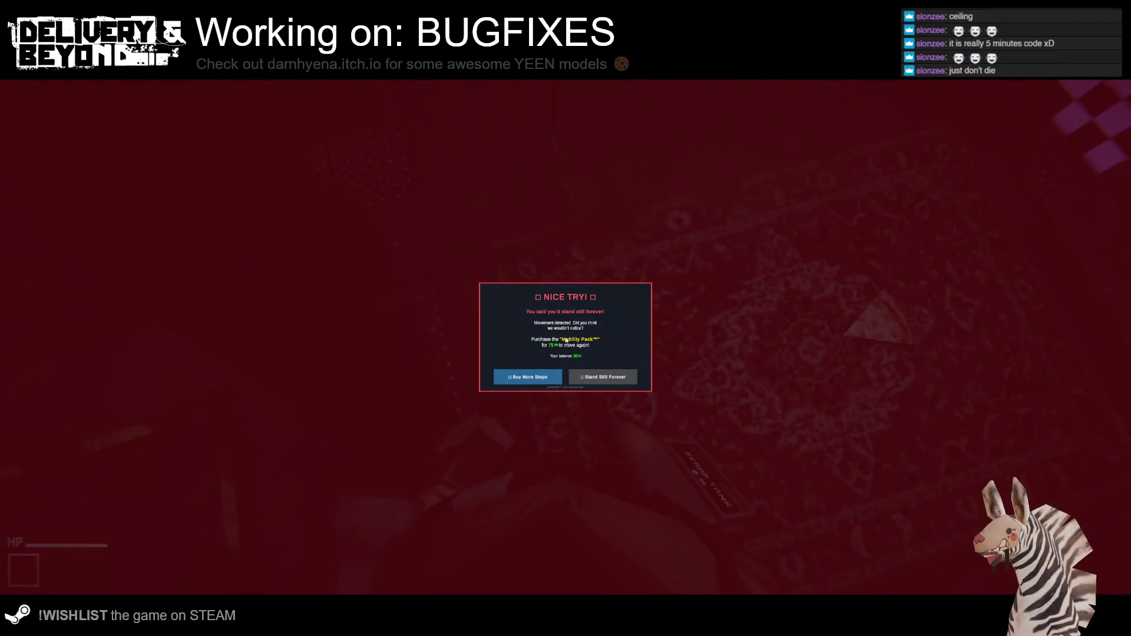
click(595, 382)
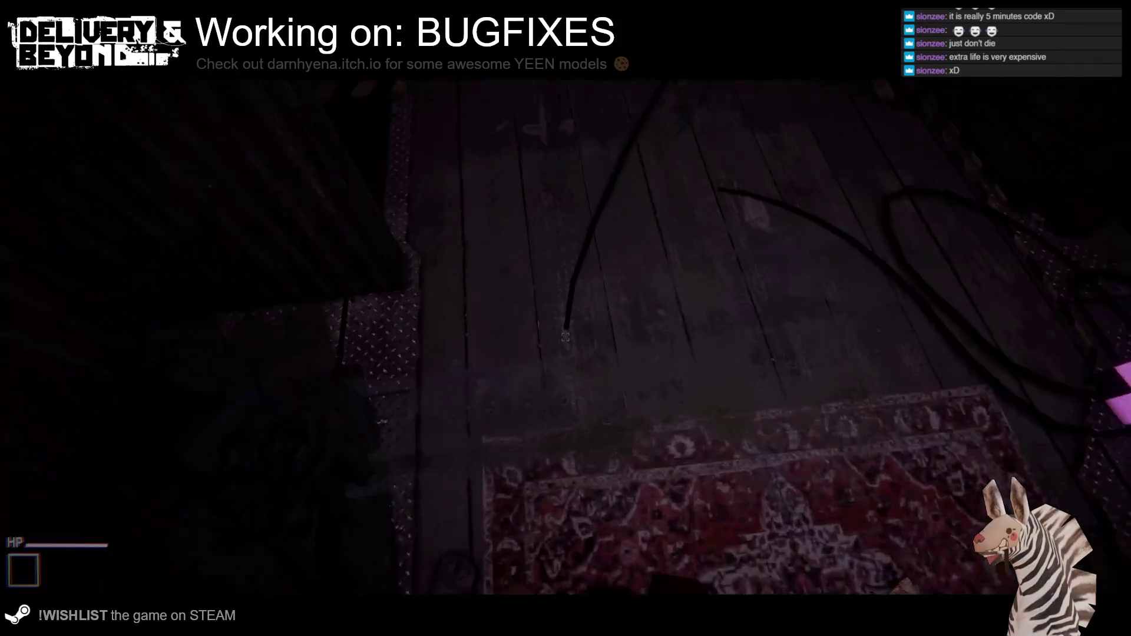
Run server.cheats enable and then player.kill from the in-game developer console.
key(grave)
text(kill)
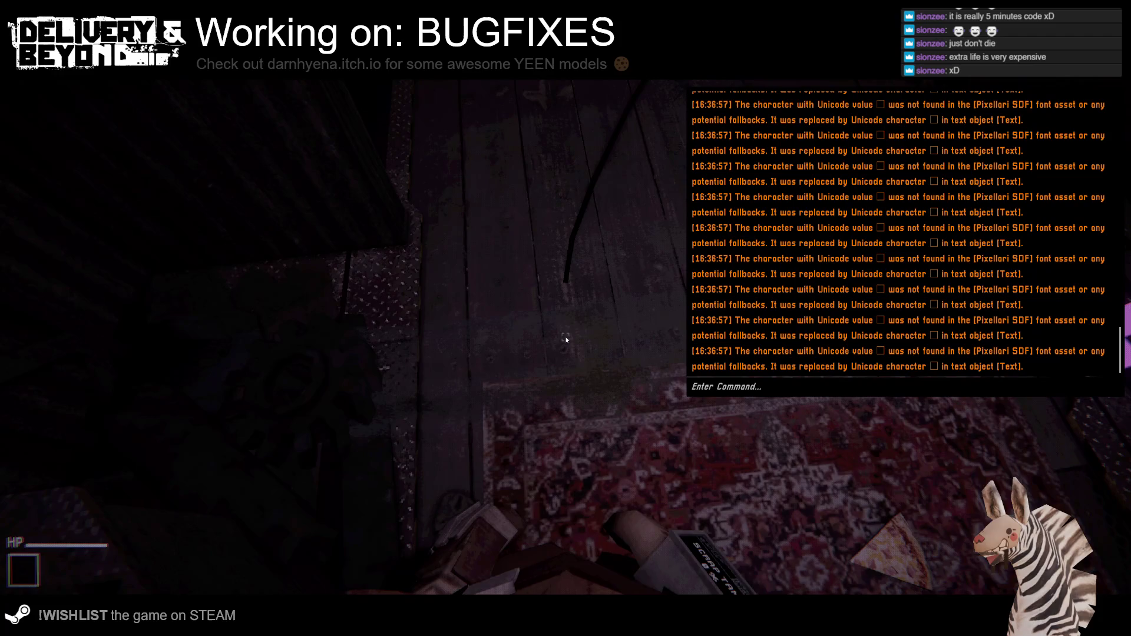
text(cheats)
key(Return)
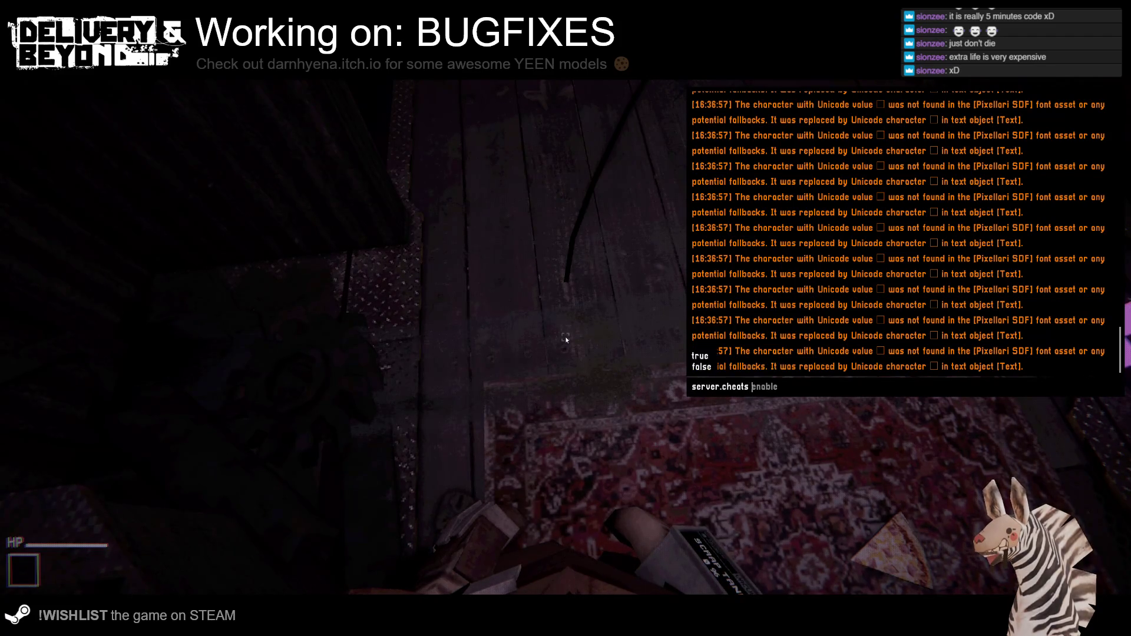
text(player.kill)
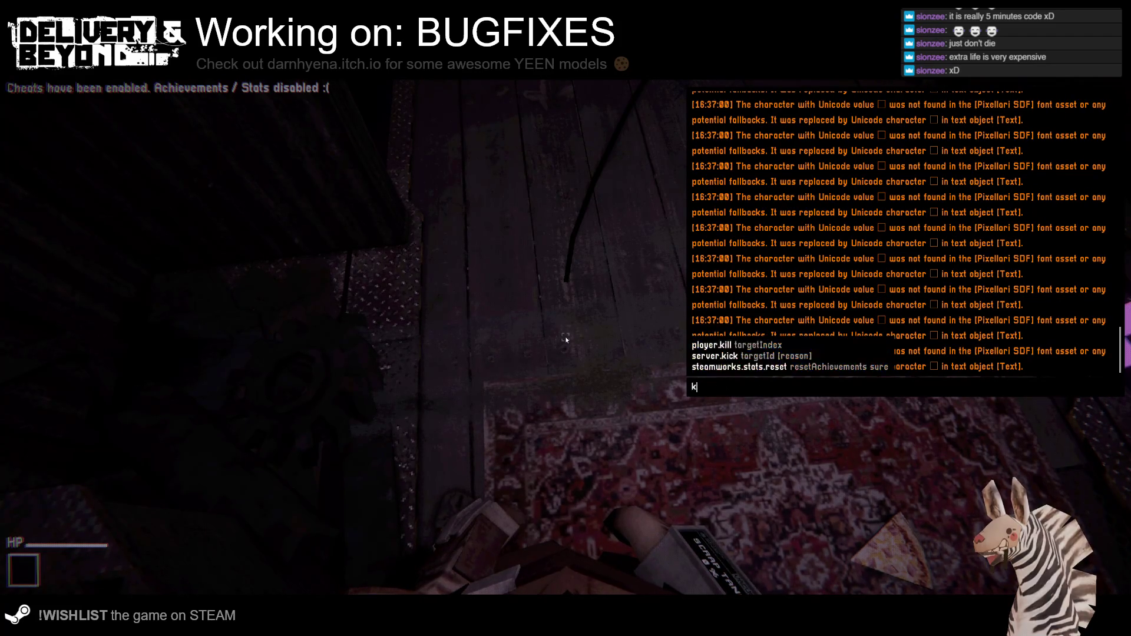
key(Return)
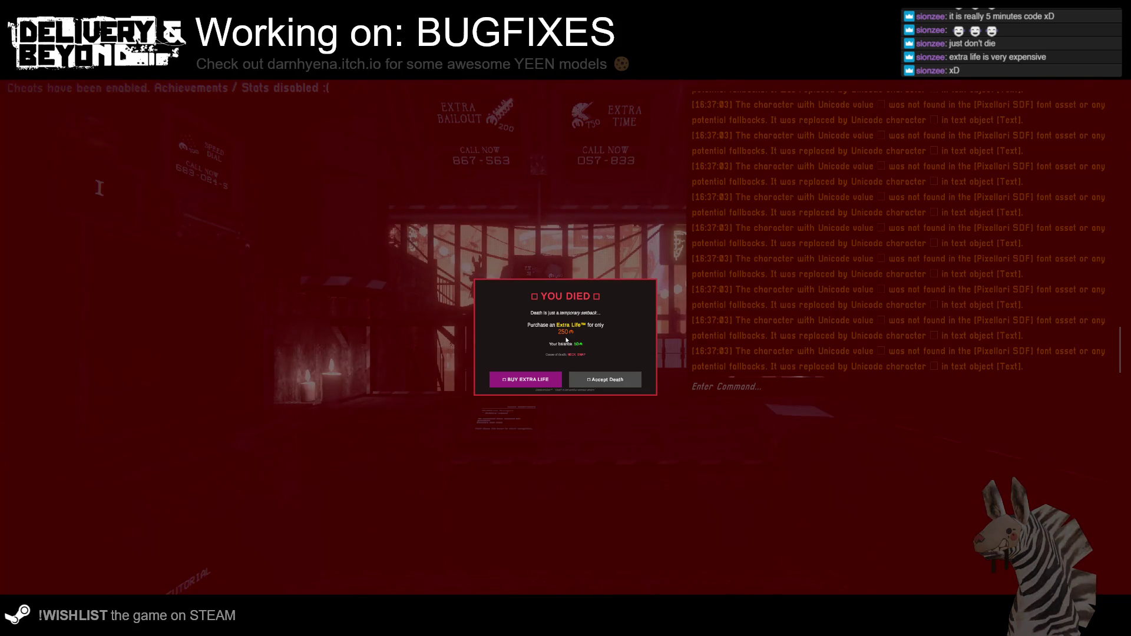
Try Buy Extra Life, close the death dialog, and choose Stare at Ground.
click(541, 382)
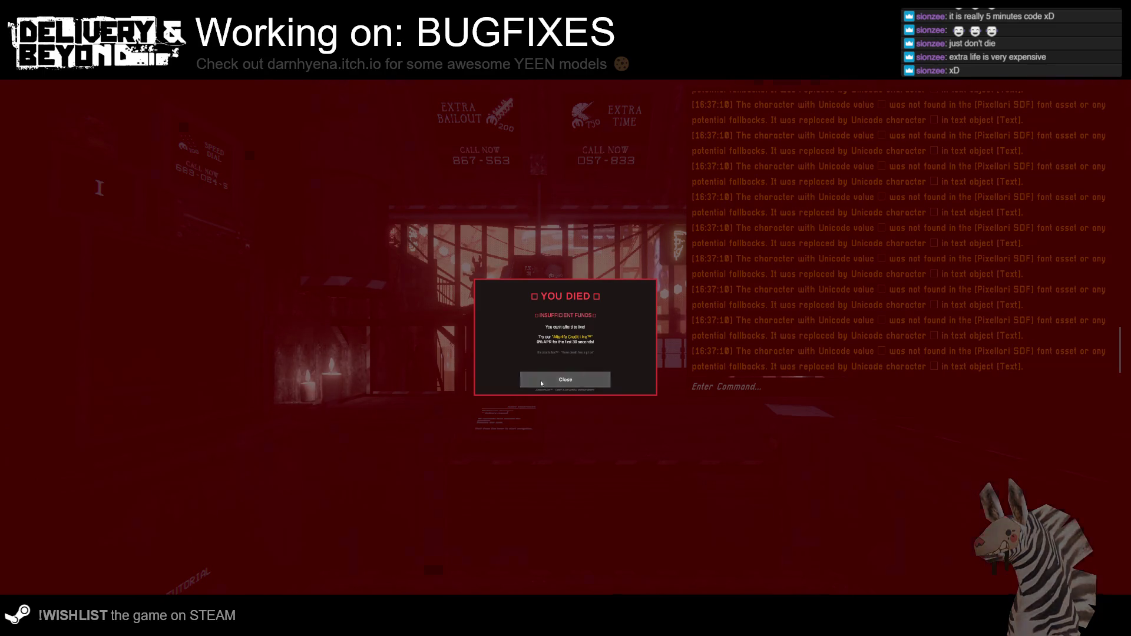
click(541, 382)
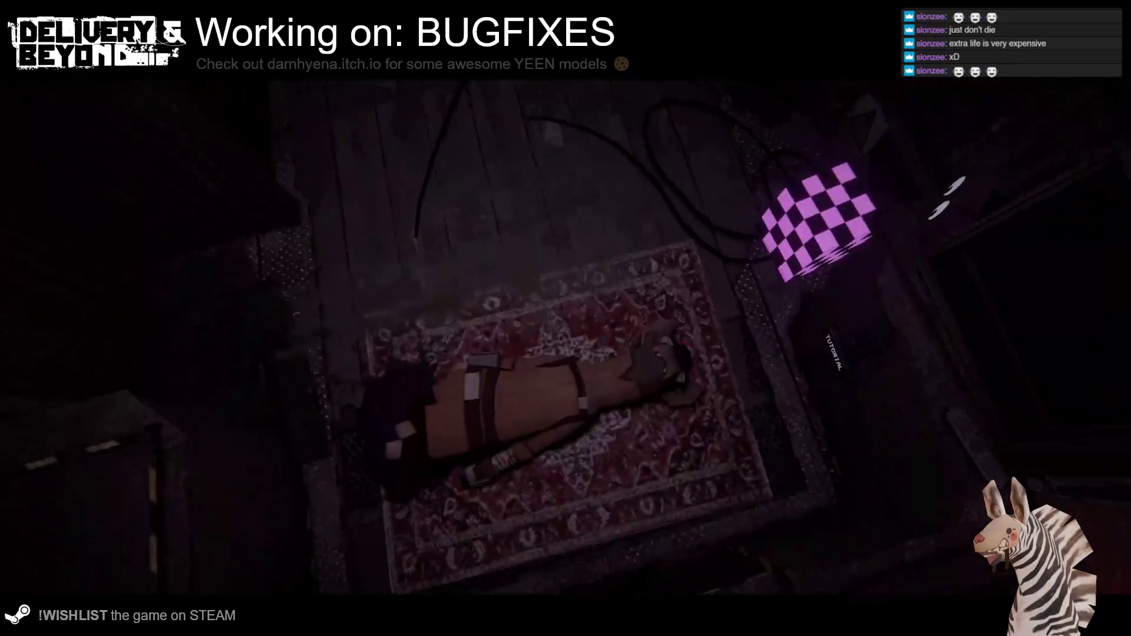
mouse_move(537, 83)
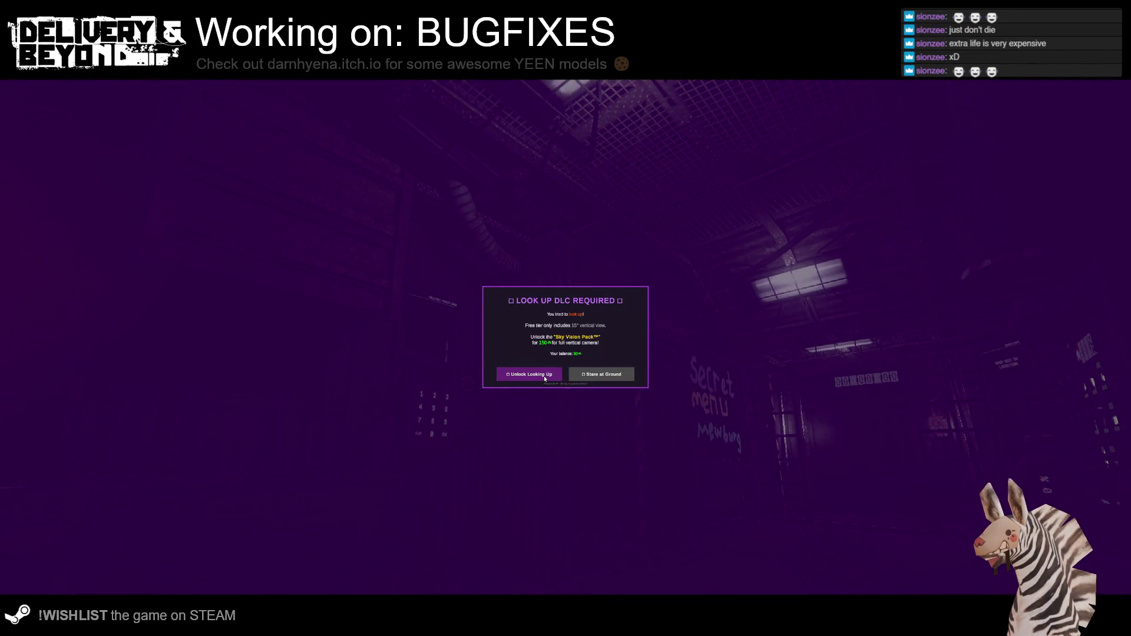
click(585, 378)
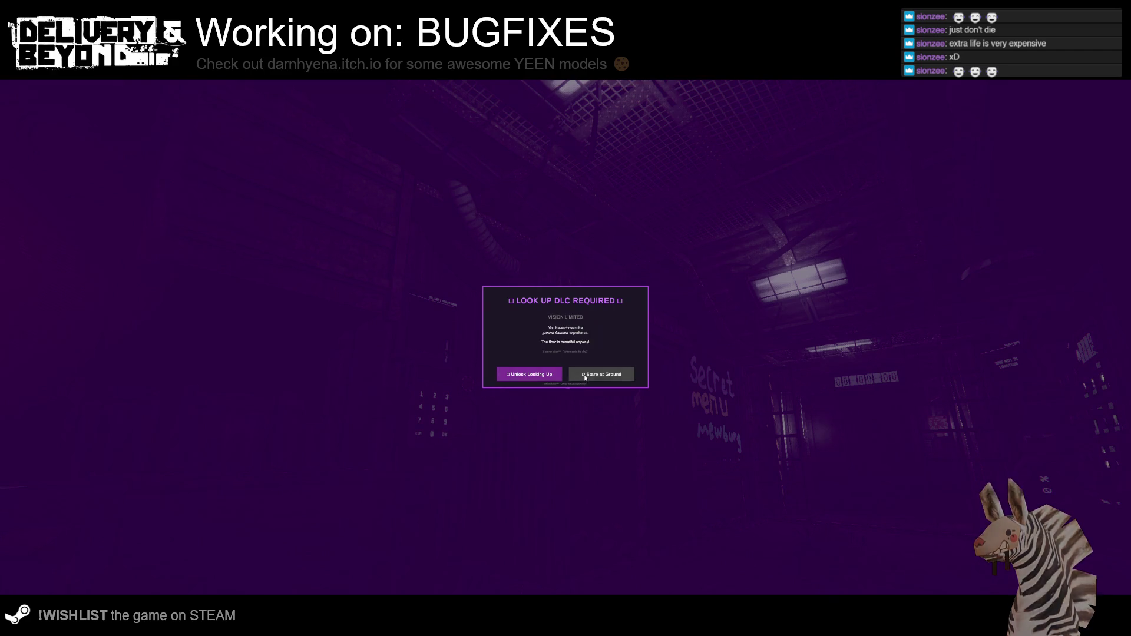
Dismiss the Look Up DLC messages and disconnect to the main menu from Settings.
click(613, 376)
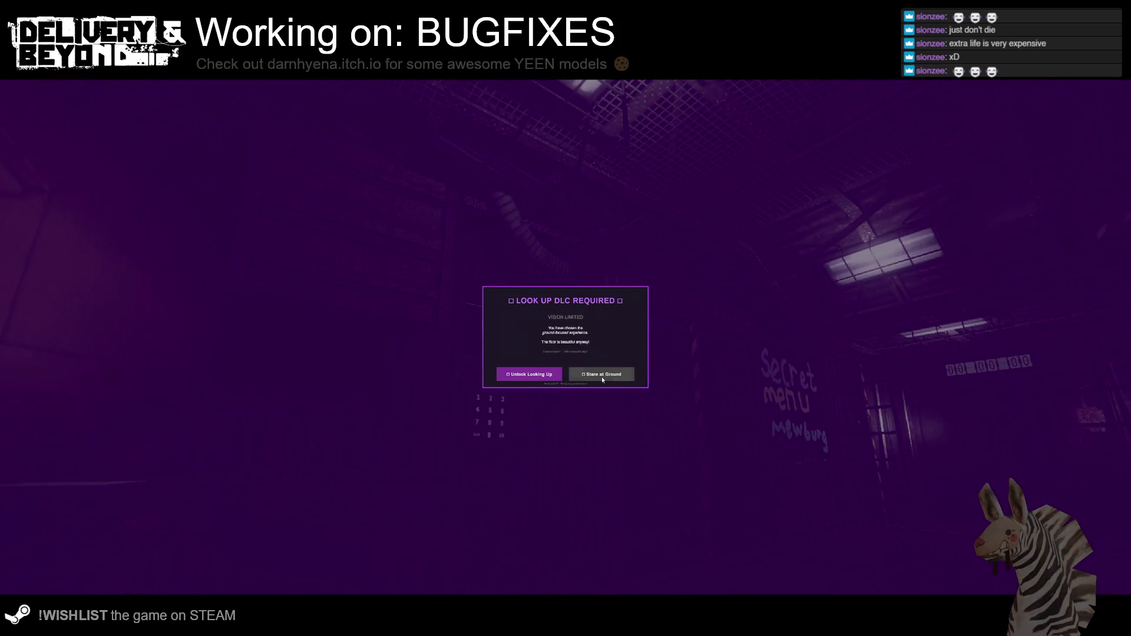
click(603, 378)
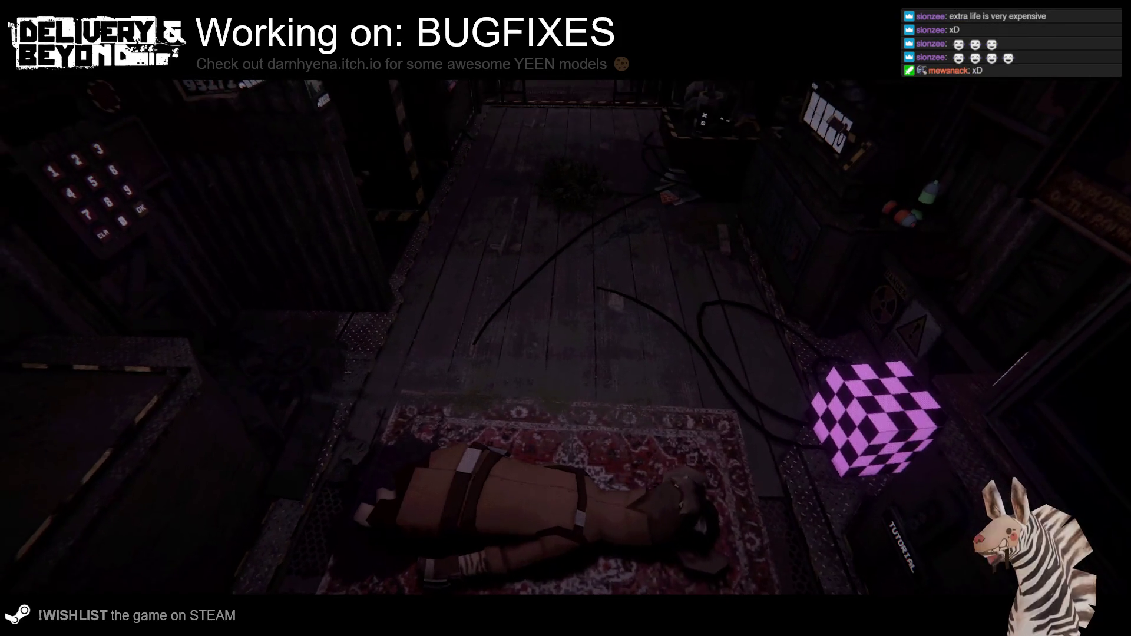
key(Escape)
click(260, 582)
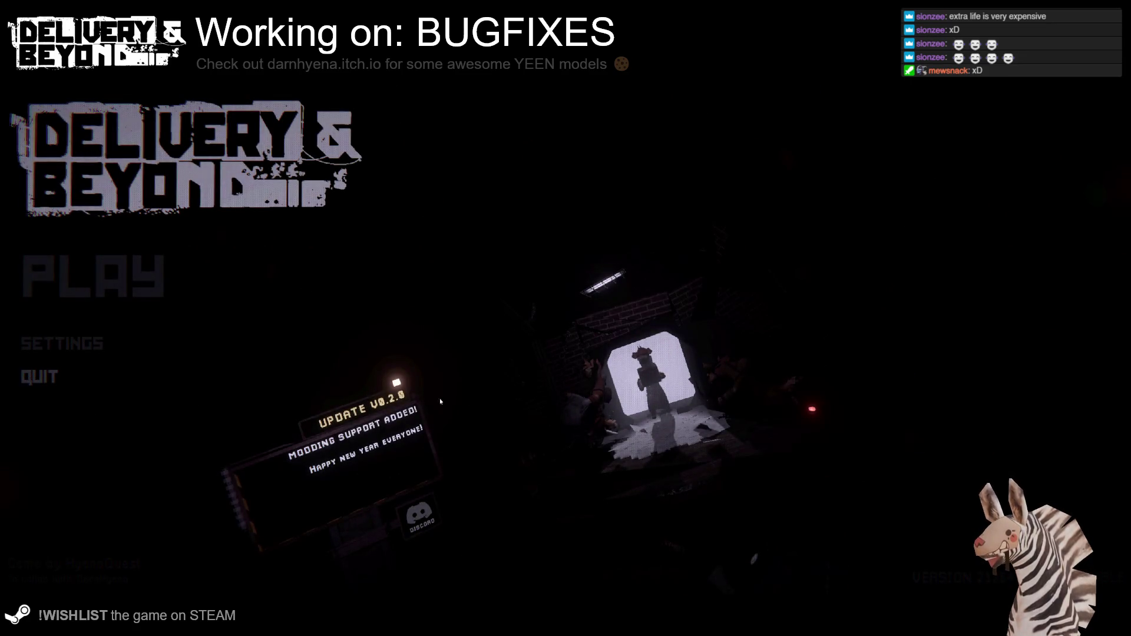
Quit the game with Alt+F4 and orbit the Unity Scene view around the shop level.
key(alt+F4)
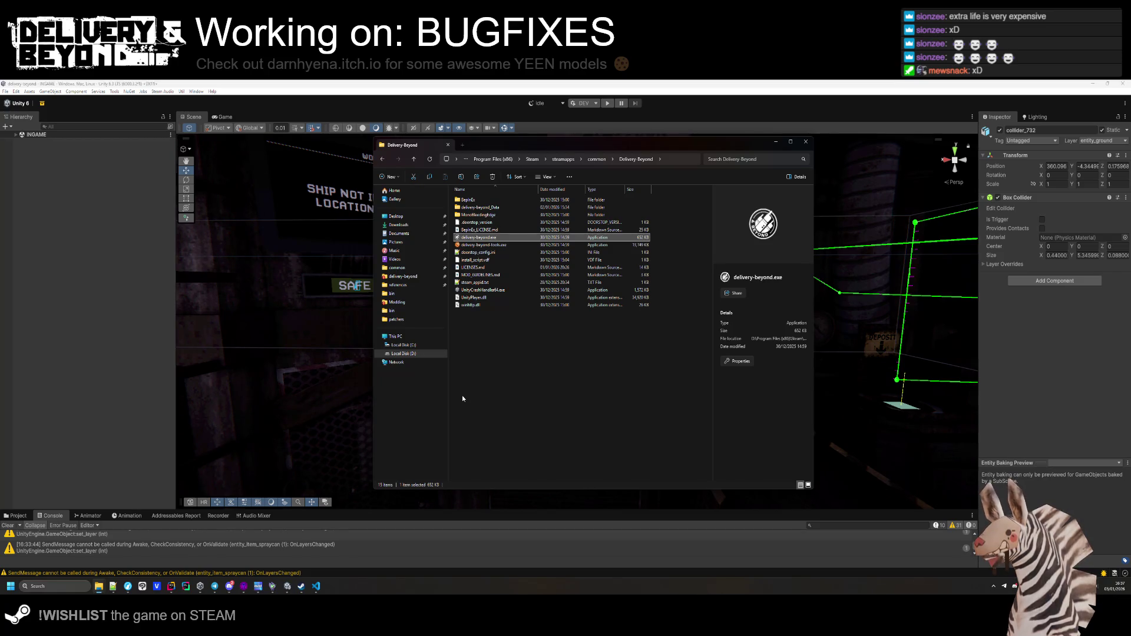
mouse_move(462, 399)
mouse_down()
mouse_move(378, 374)
mouse_move(391, 389)
mouse_move(126, 410)
mouse_up()
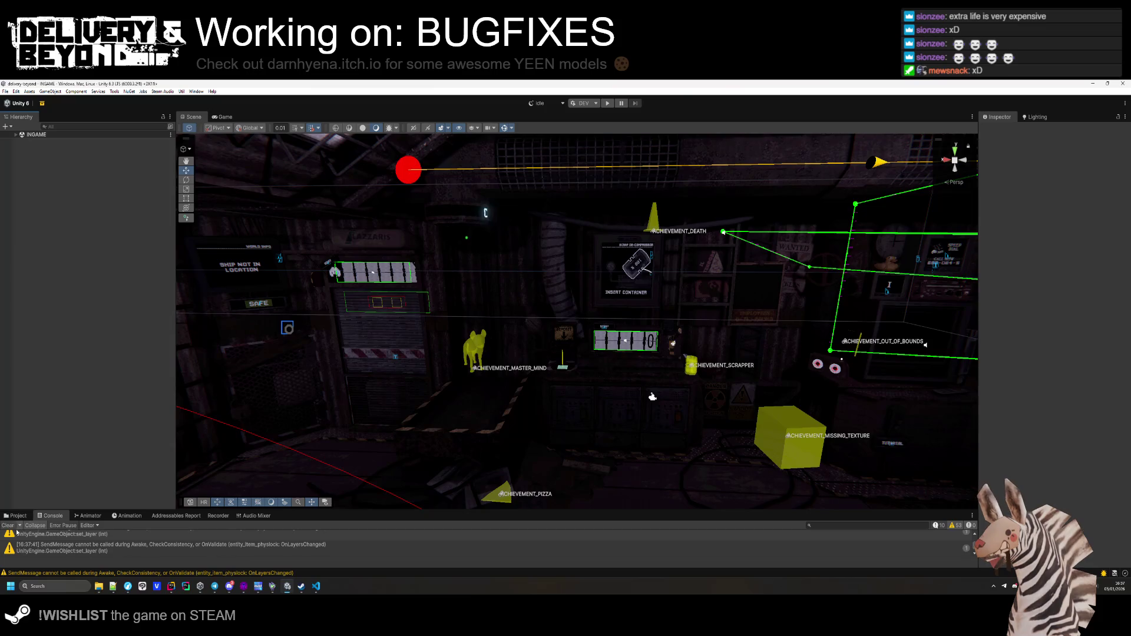
Show and enlarge the Project asset panel, then move the scene camera toward the scrap de-compressor.
click(15, 516)
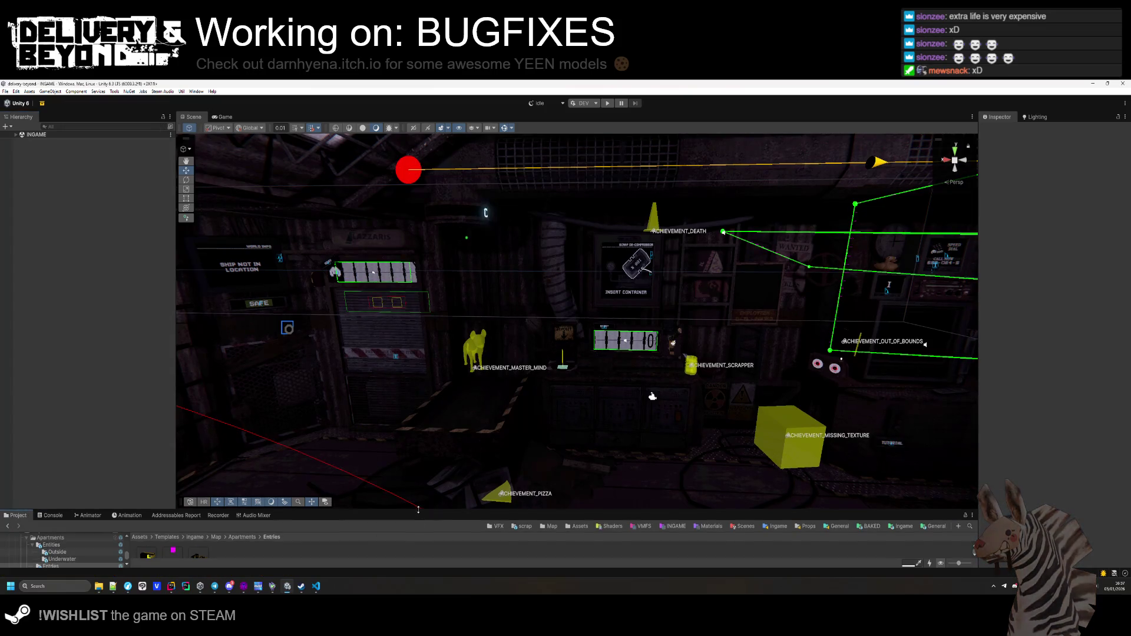
drag(418, 509, 418, 487)
mouse_move(301, 399)
mouse_down()
mouse_move(479, 344)
mouse_move(689, 351)
mouse_up()
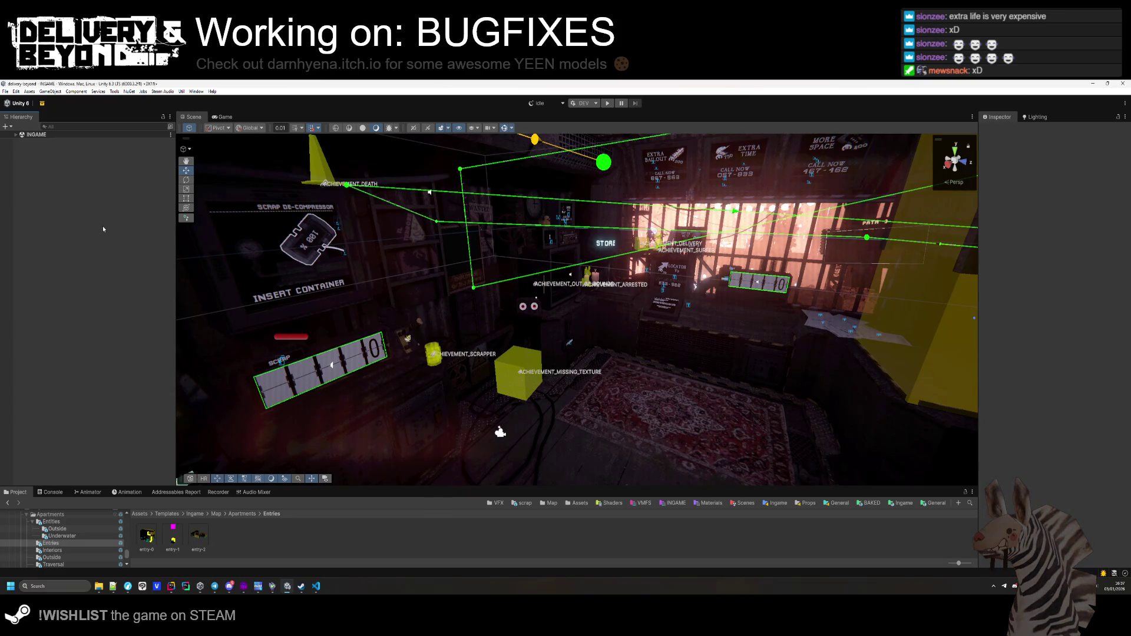
mouse_move(518, 330)
mouse_down()
mouse_move(538, 334)
mouse_move(518, 361)
mouse_move(437, 380)
mouse_move(573, 331)
mouse_up()
scroll(573, 331, up, 2)
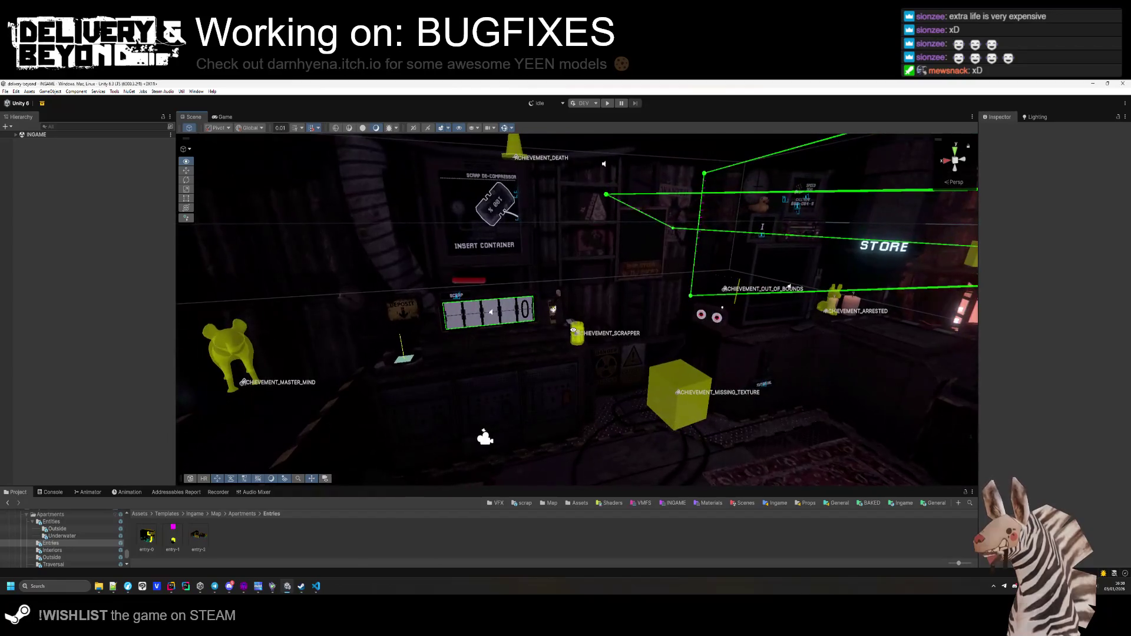
Expand INGAME in the Hierarchy and enter play mode.
click(16, 136)
click(575, 102)
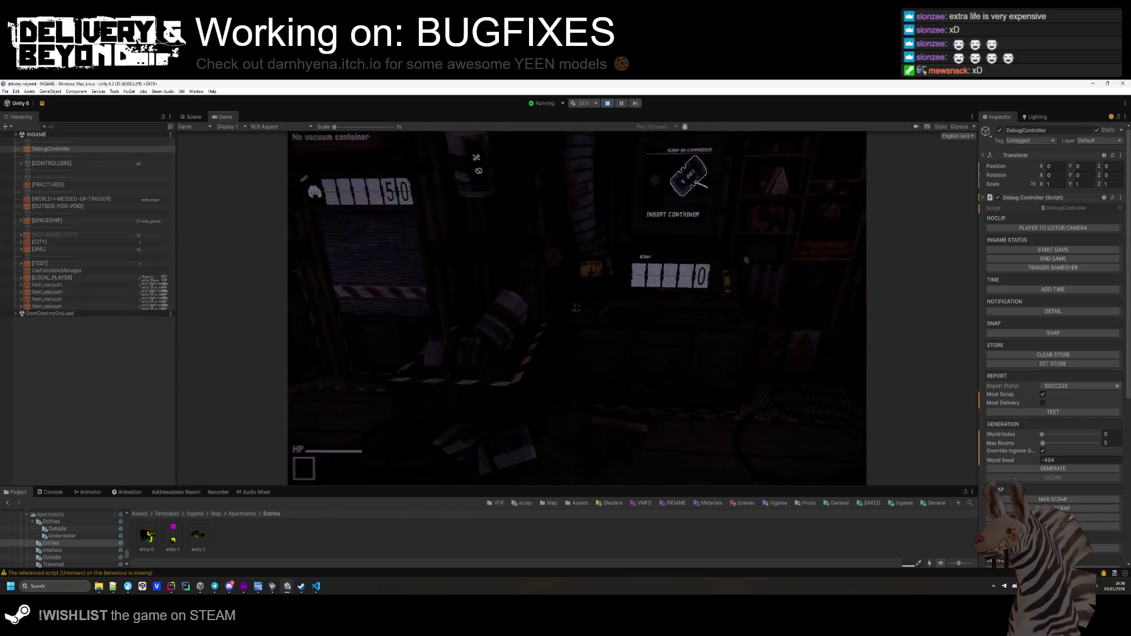
key(super)
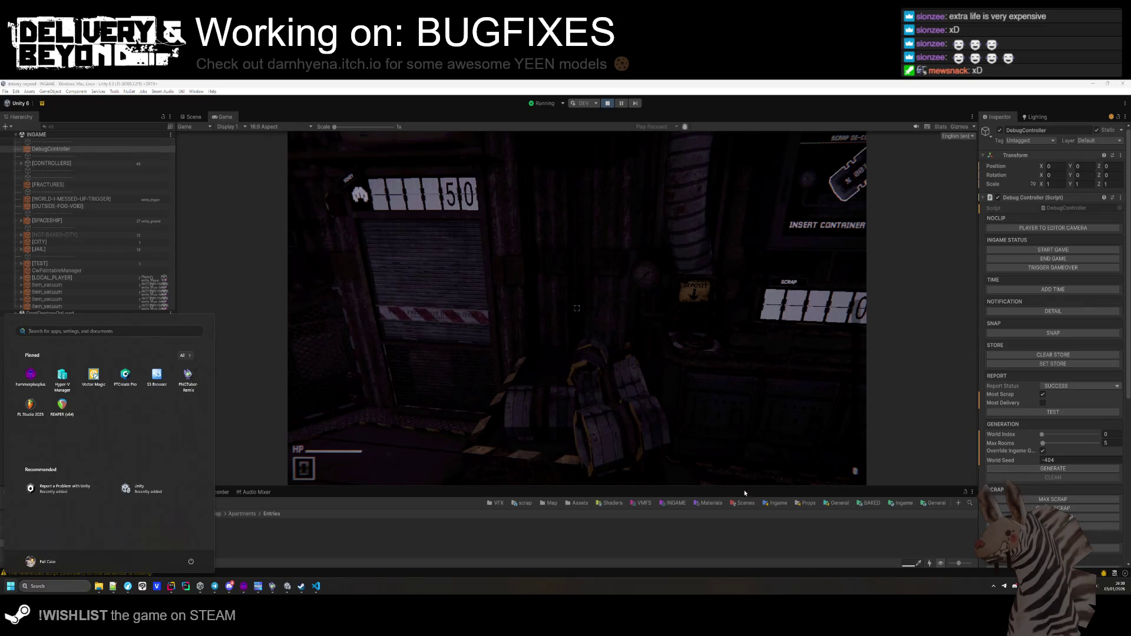
Enable Override Ingame Generation and change World Seed from -404 to 1, keeping Max Rooms at 5.
key(Escape)
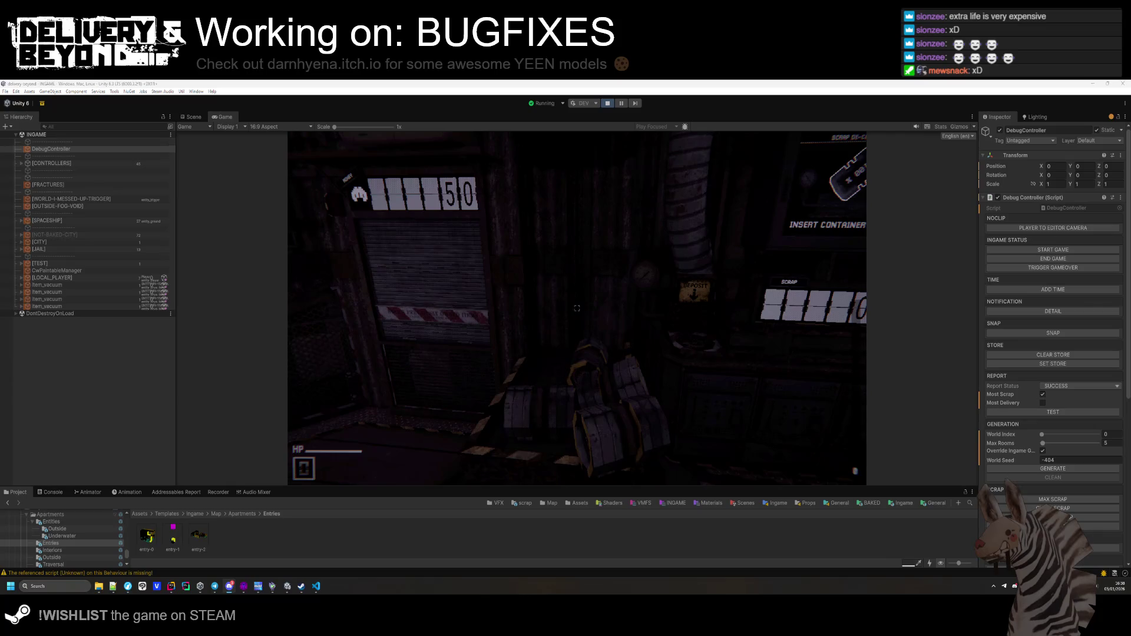
click(1043, 450)
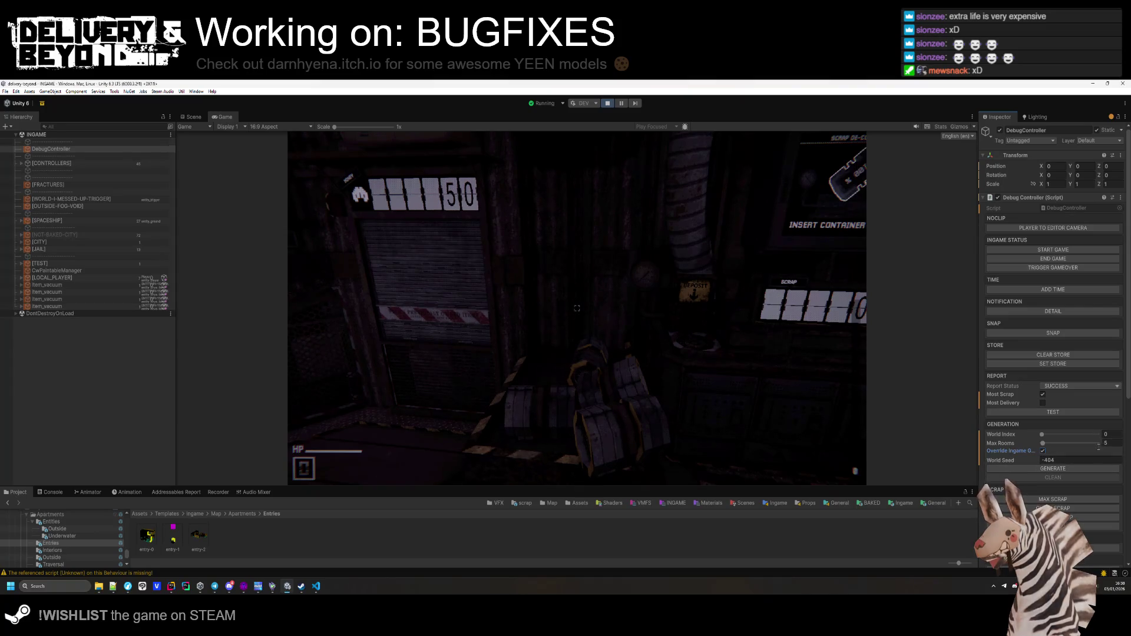
click(1110, 443)
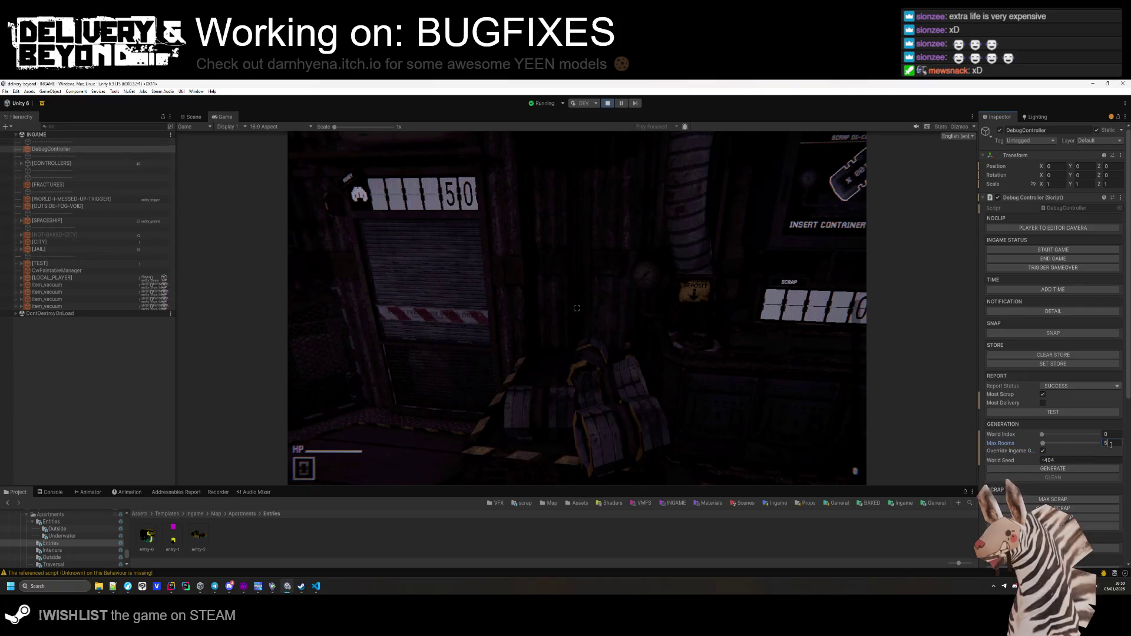
click(1058, 460)
text(1)
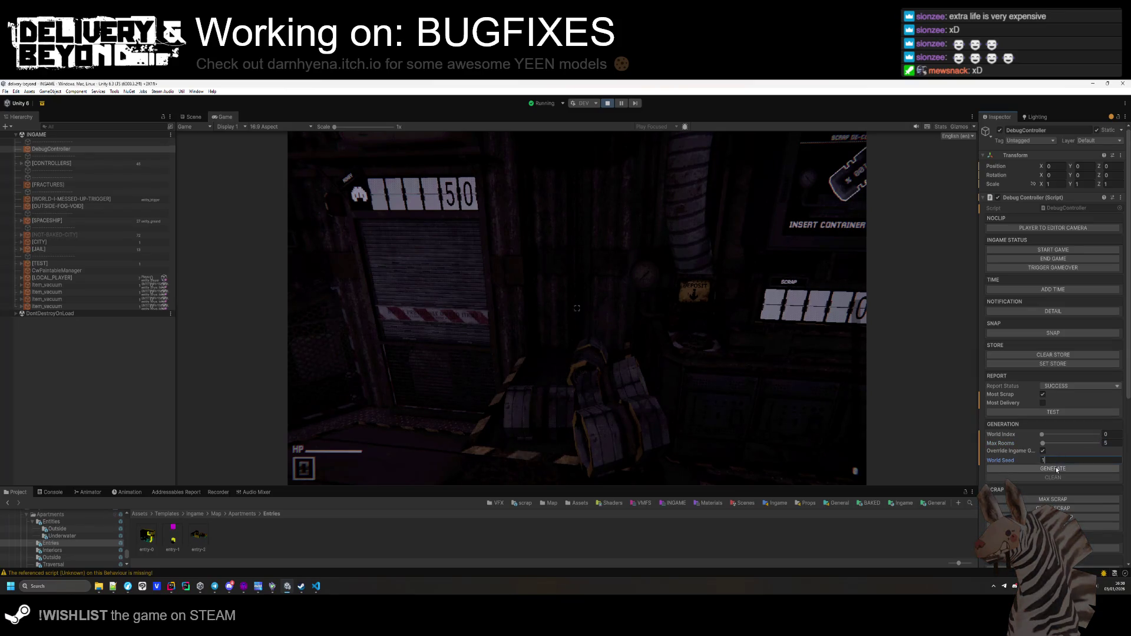
click(195, 119)
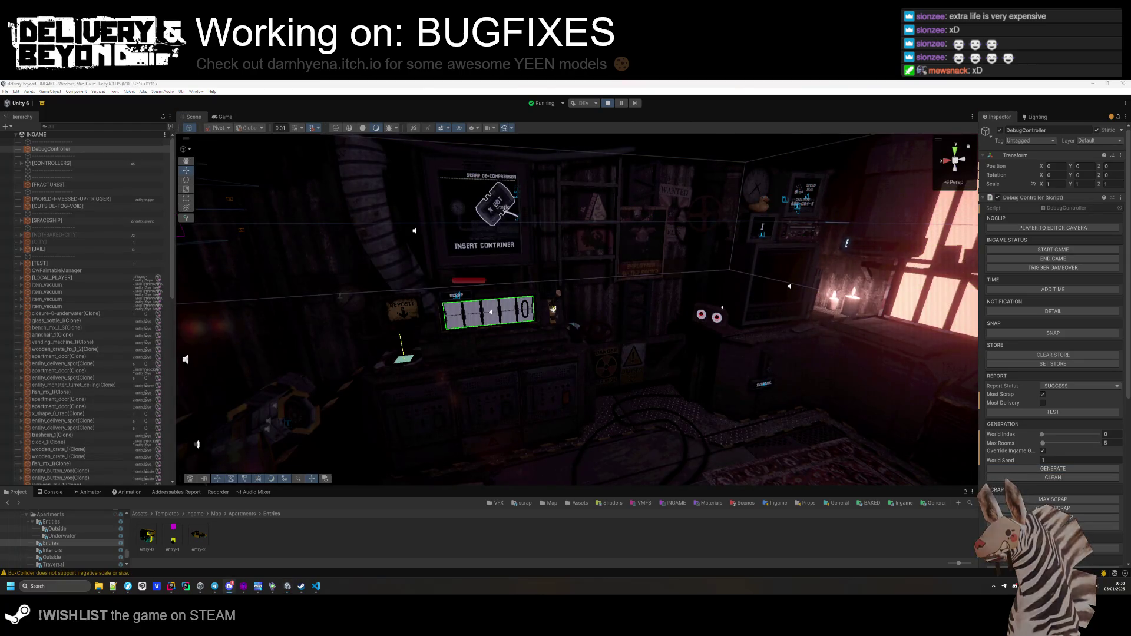
Start and cancel a screen capture, then orbit the Scene camera toward the outside stairs.
key(super+shift+s)
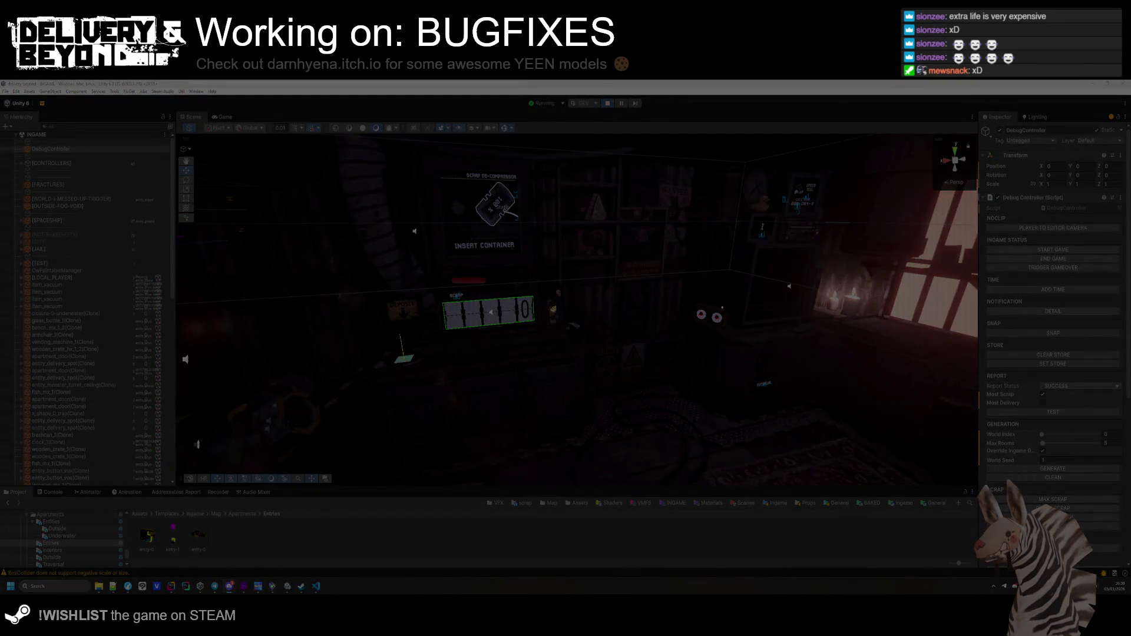
key(Escape)
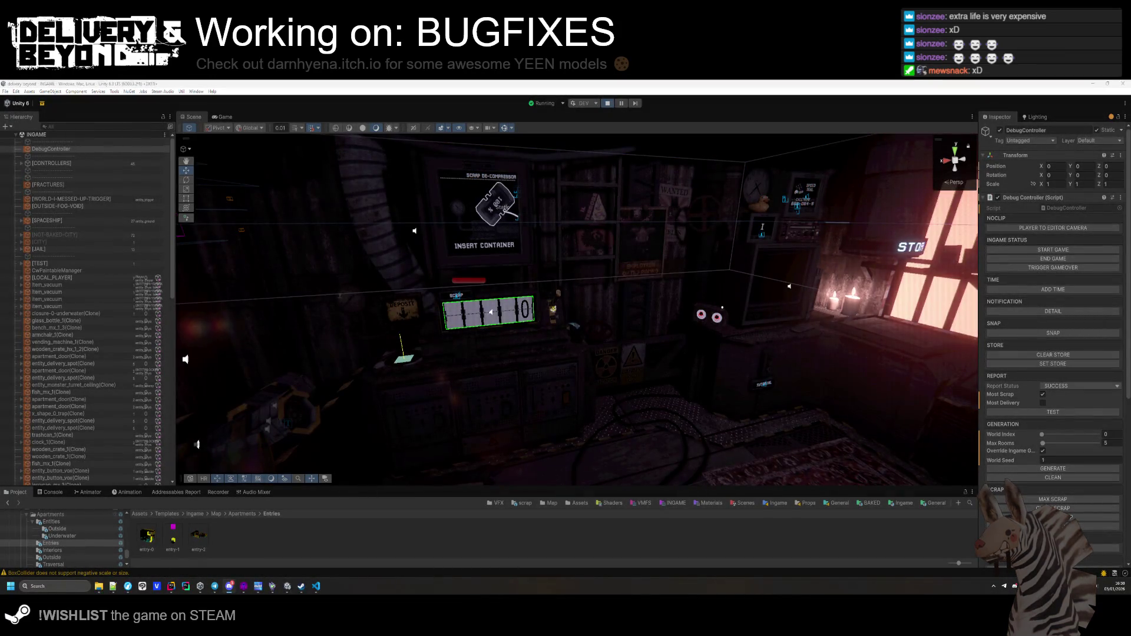
mouse_move(596, 322)
mouse_down()
mouse_move(416, 344)
mouse_move(363, 297)
mouse_move(774, 428)
mouse_move(755, 412)
mouse_move(840, 397)
mouse_move(617, 410)
mouse_move(677, 383)
mouse_up()
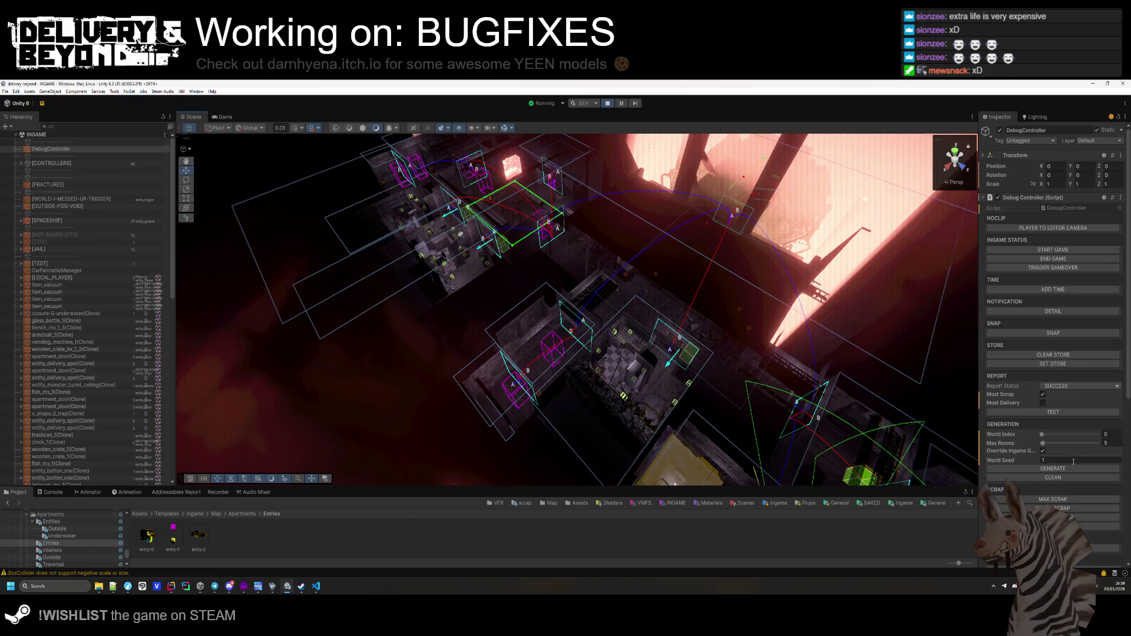
Generate the level with seed 1 and regenerate it, orbiting down over the rooms.
click(1030, 469)
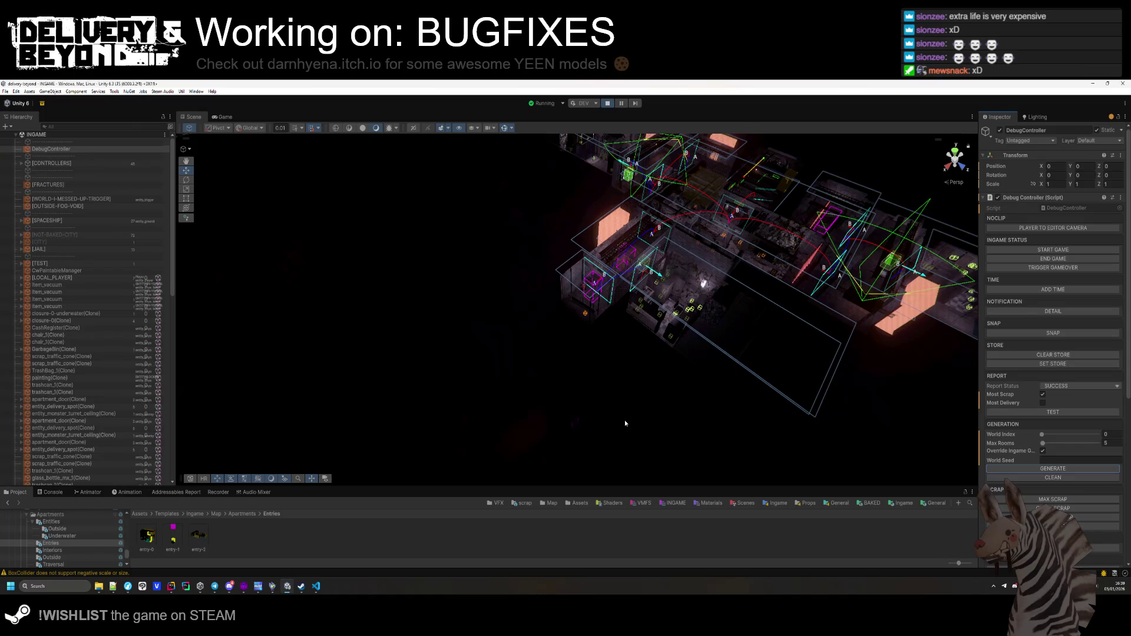
mouse_move(625, 419)
mouse_down()
mouse_move(585, 419)
mouse_move(779, 469)
mouse_up()
click(1081, 472)
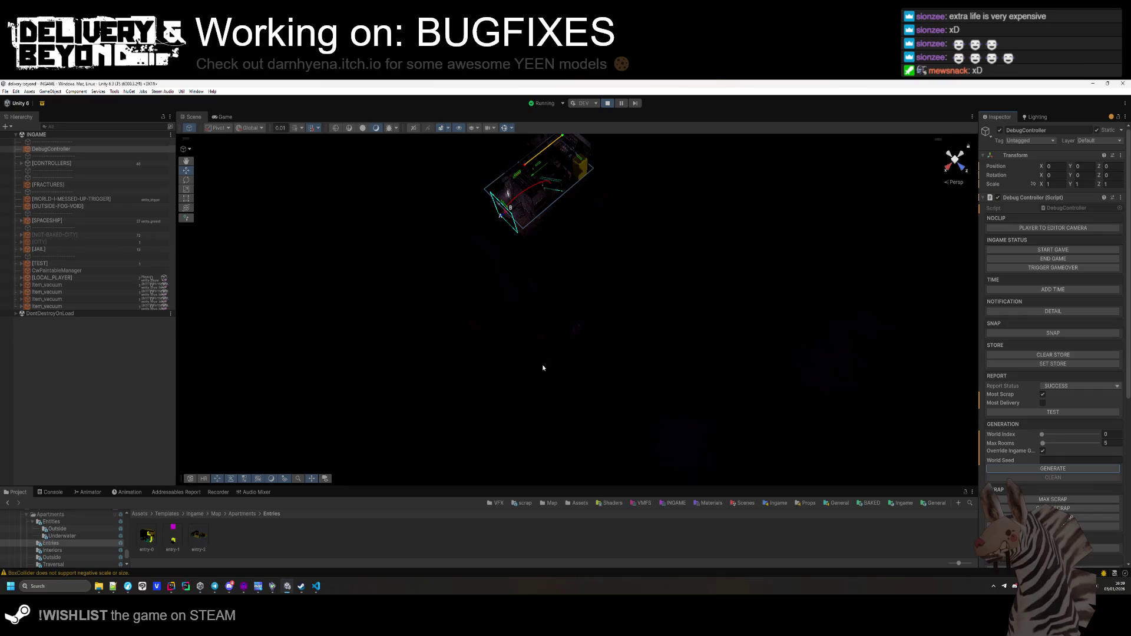
mouse_move(556, 333)
mouse_down()
mouse_move(444, 337)
mouse_move(626, 219)
mouse_move(439, 375)
mouse_move(651, 350)
mouse_move(1070, 423)
mouse_up()
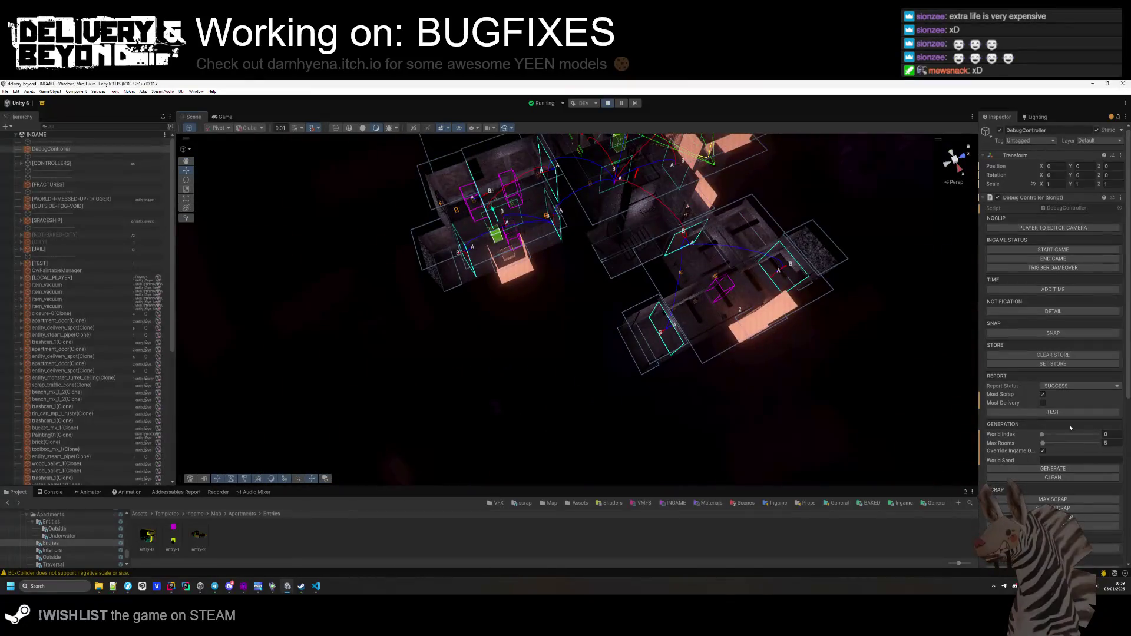
Regenerate the rooms again, clean the level, and orbit around the whole layout.
click(1057, 470)
drag(611, 358, 618, 371)
click(1036, 467)
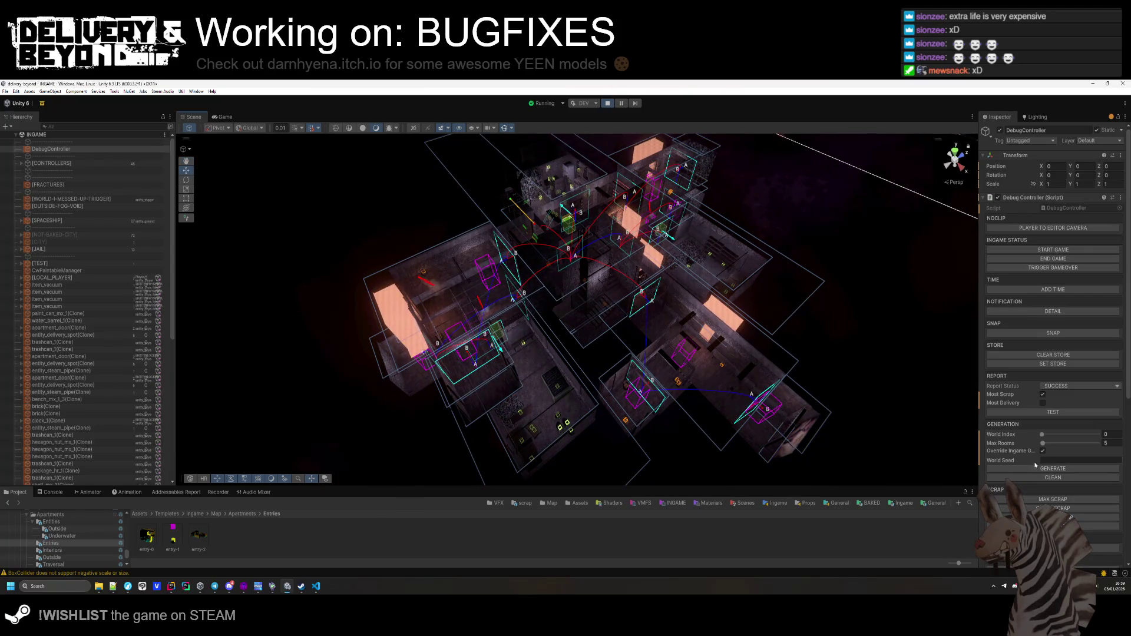
click(1035, 468)
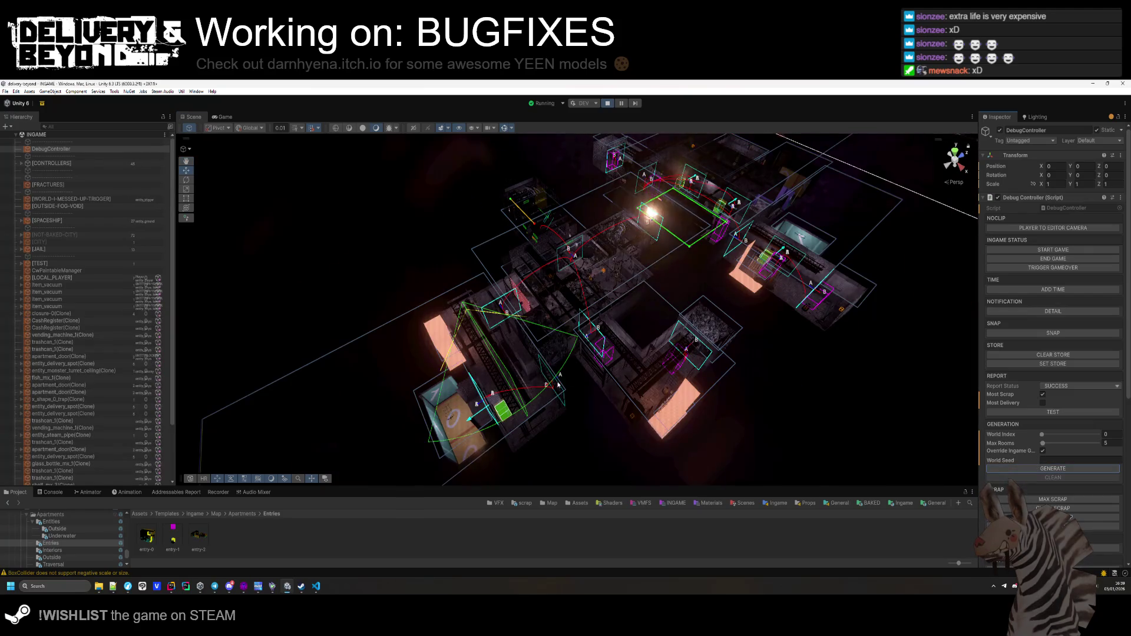
mouse_move(579, 364)
mouse_down()
mouse_move(647, 307)
mouse_move(853, 407)
mouse_move(367, 455)
mouse_move(393, 374)
mouse_move(303, 377)
mouse_up()
Switch to Hammer and browse File > Open to the VMFS generation apartments folder.
click(244, 587)
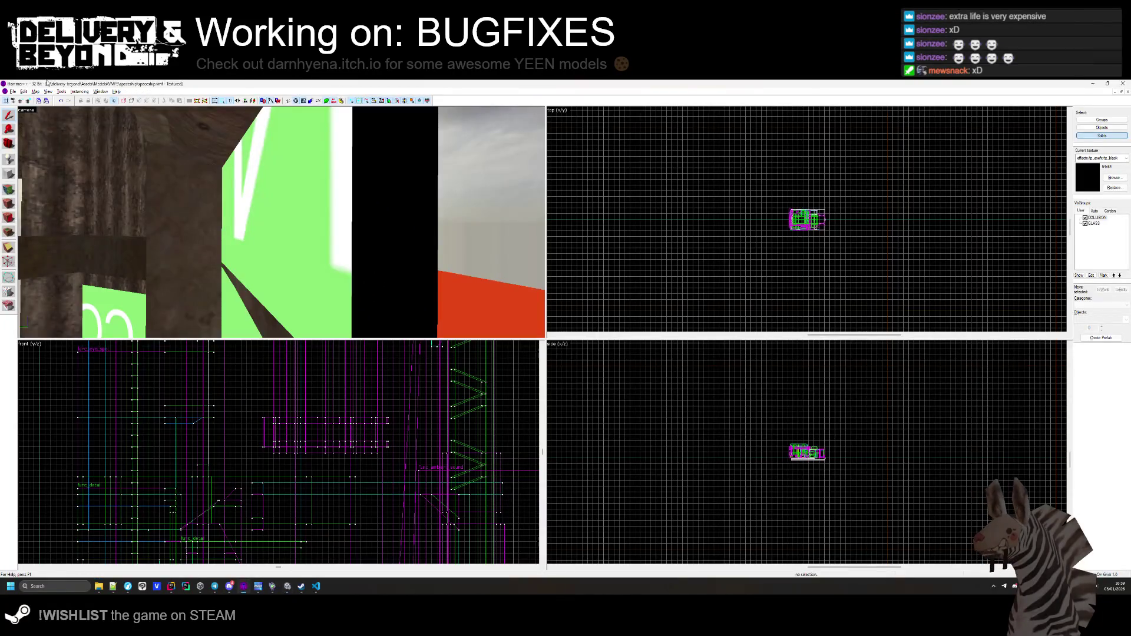
click(13, 92)
click(24, 108)
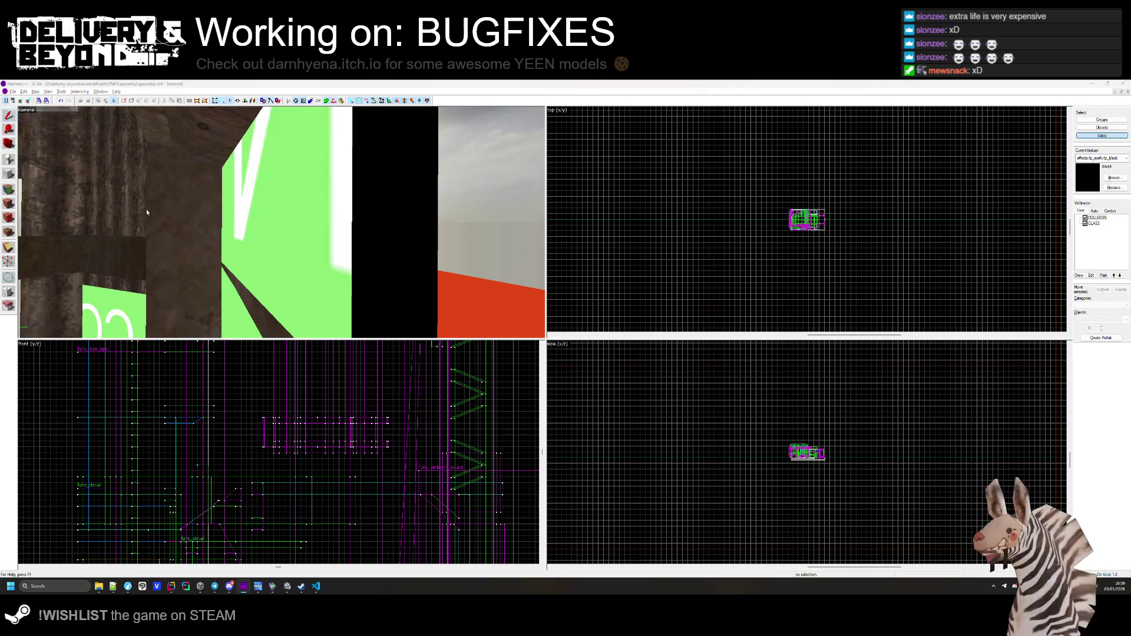
click(195, 116)
double_click(93, 160)
double_click(84, 160)
scroll(85, 177, down, 10)
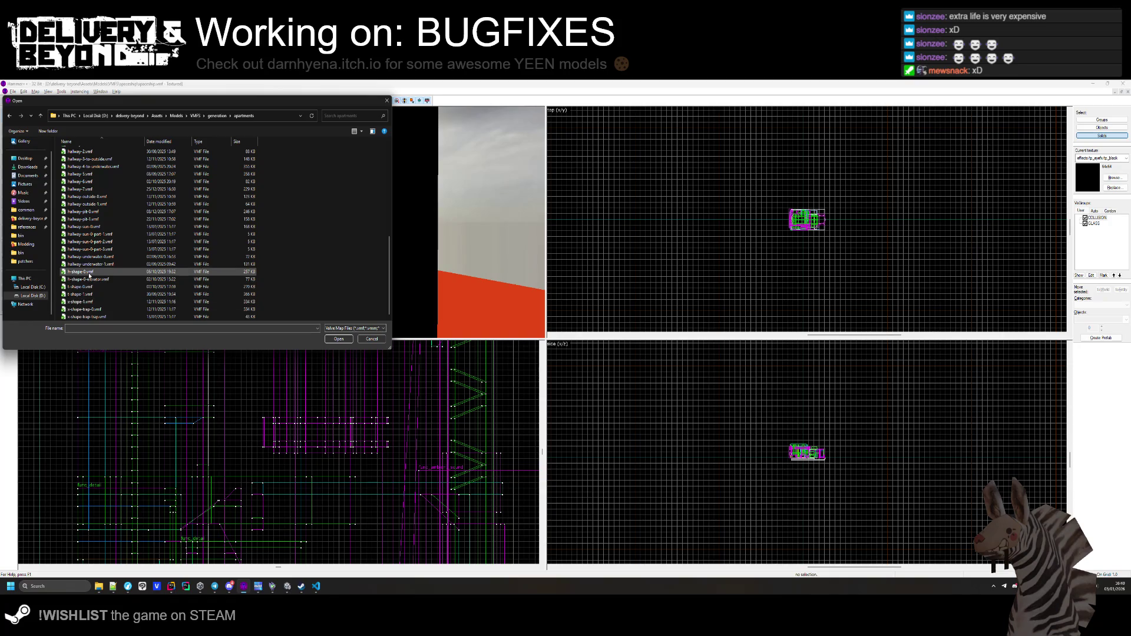
Type x in the File name field and open the x-shape-trap-0 map.
scroll(89, 275, up, 8)
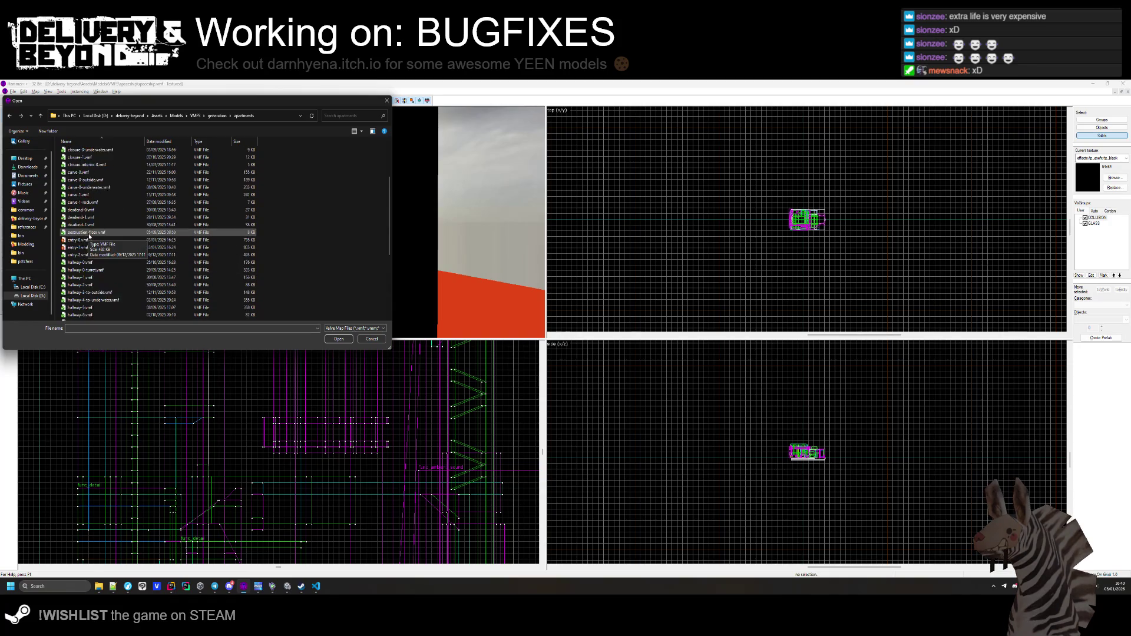
scroll(90, 233, up, 2)
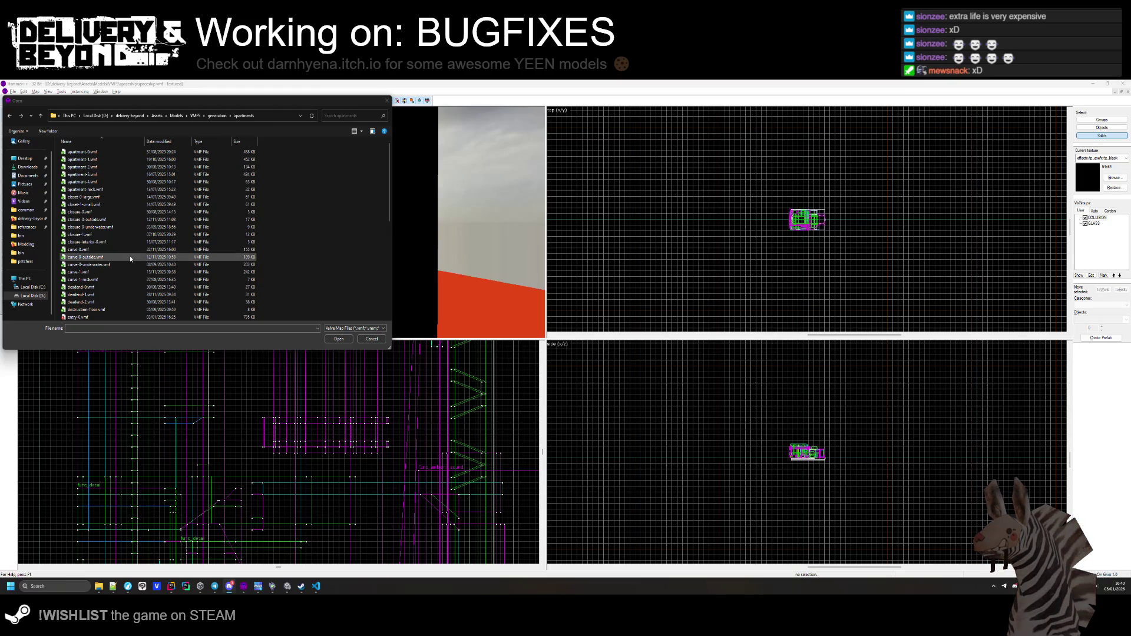
scroll(112, 298, down, 2)
click(104, 330)
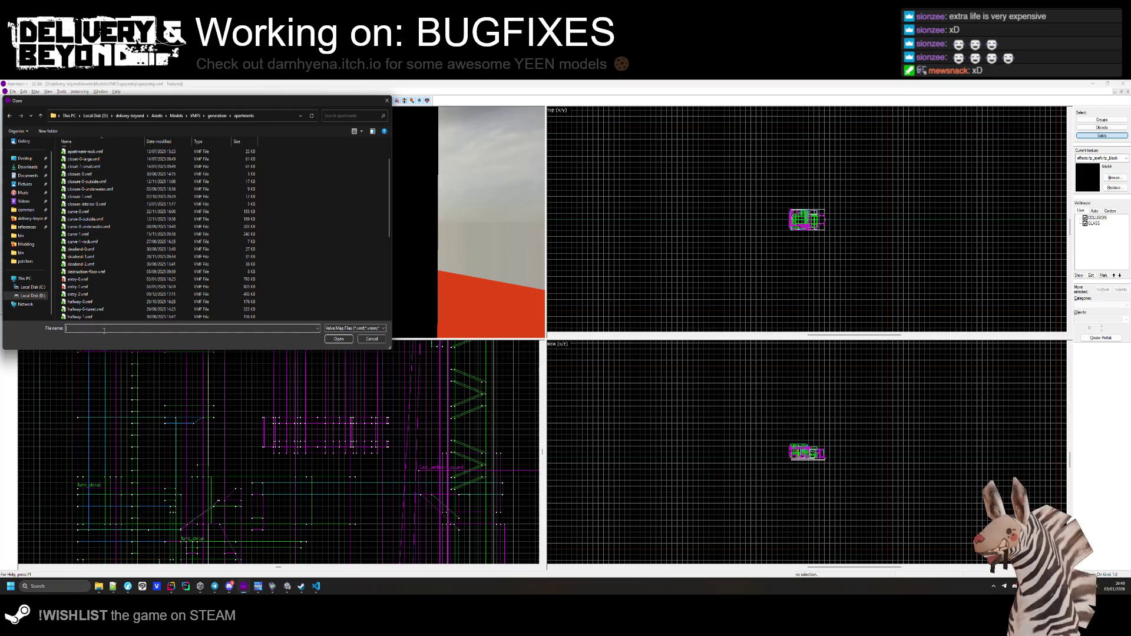
text(x-shape-trap-0.vmf)
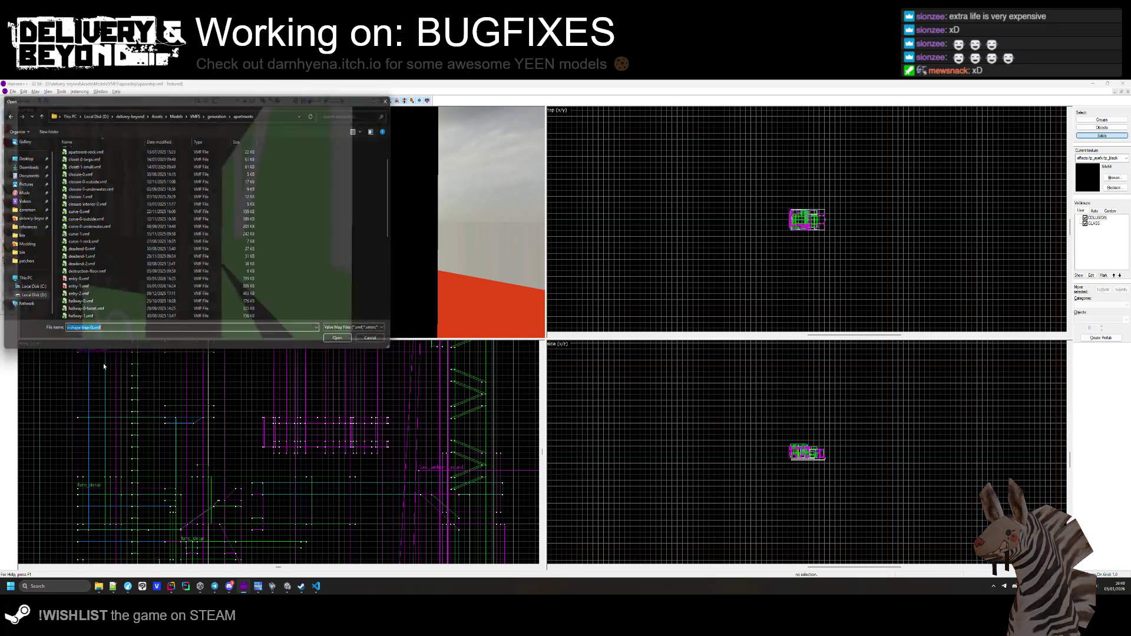
key(Return)
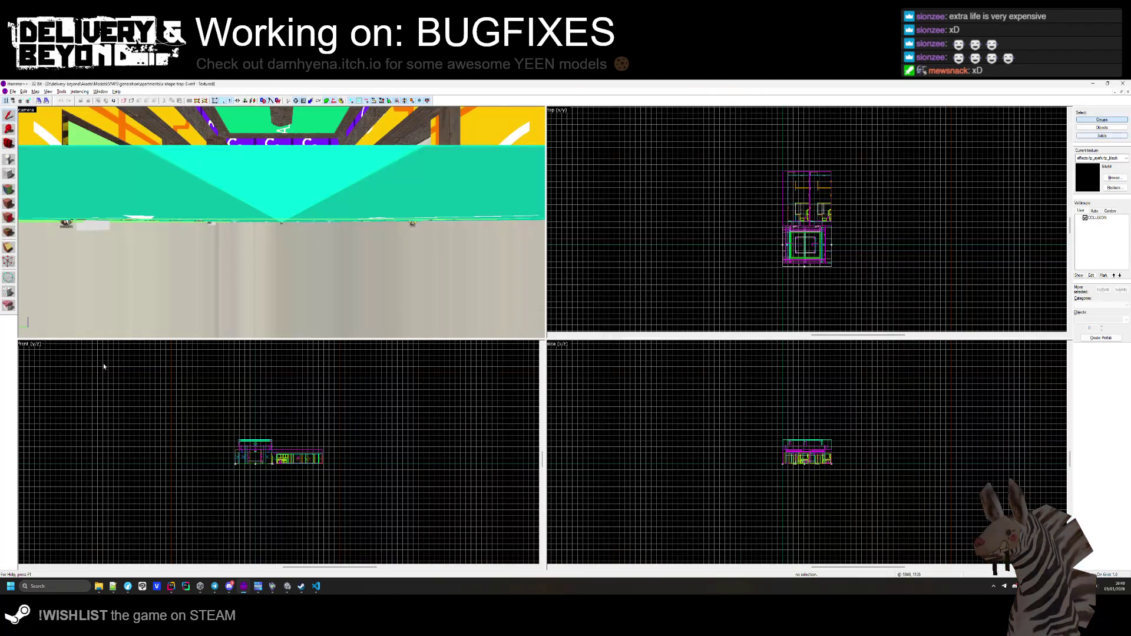
Fly the Hammer 3D view over the OUTSIDE floor to the COLLISION brush.
key(z)
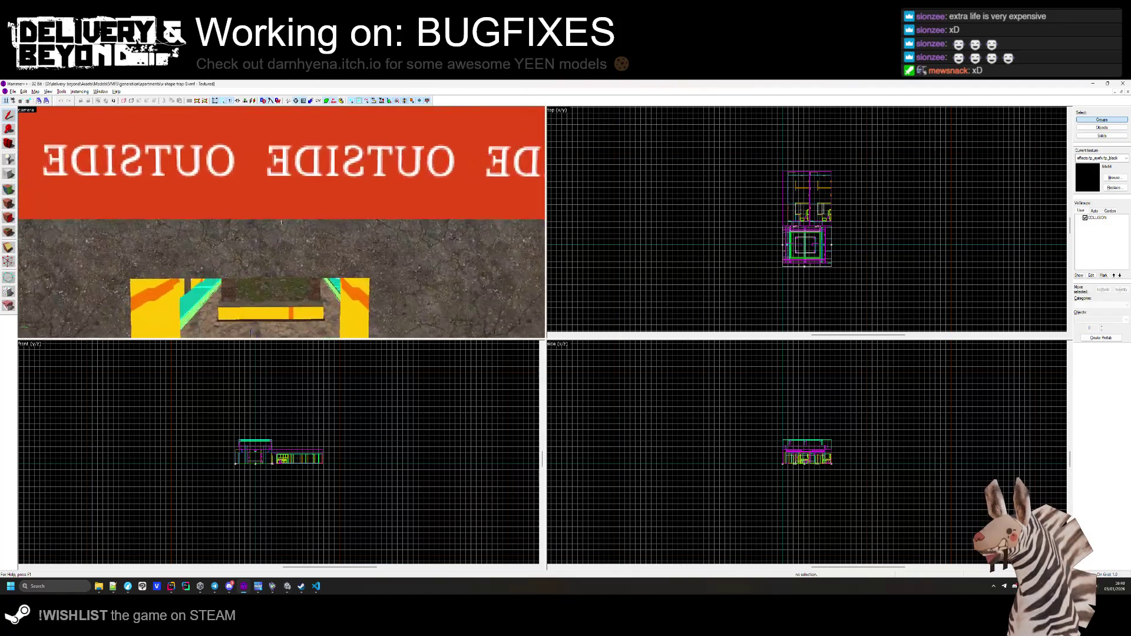
key(w)
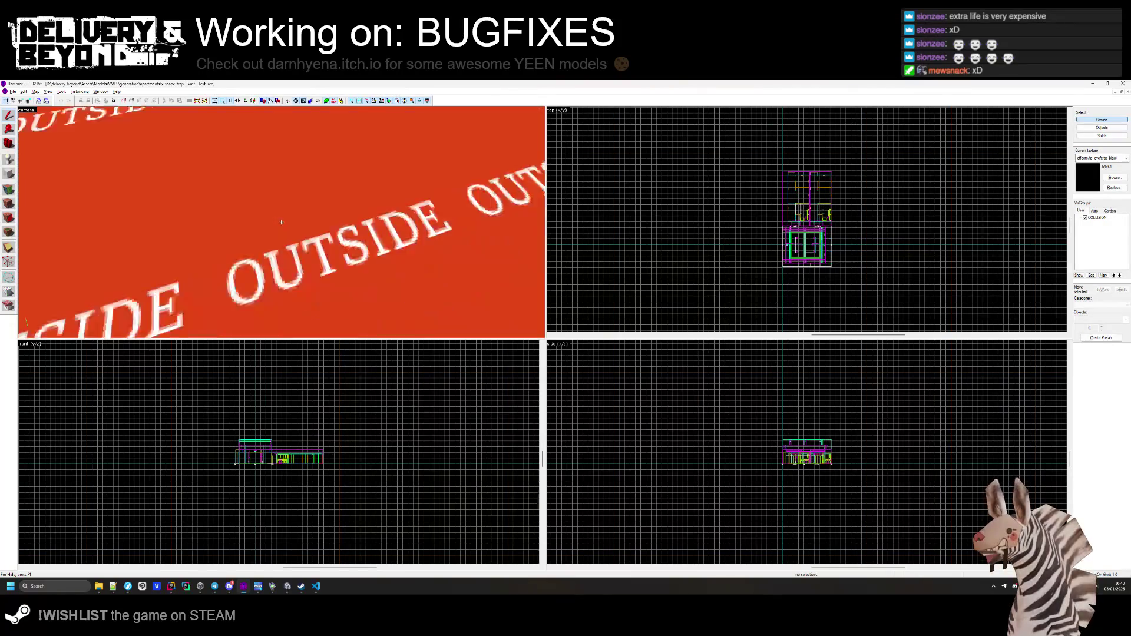
key(w)
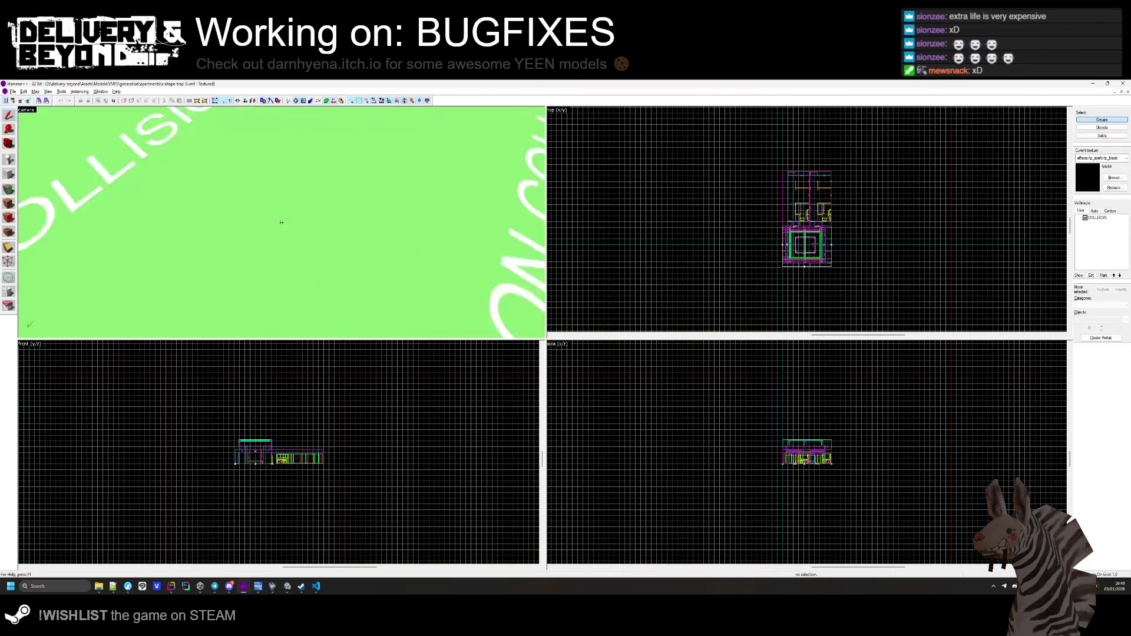
key(z)
Select the green COLLISION brush, look inside it, deselect it, then return to Unity.
click(279, 227)
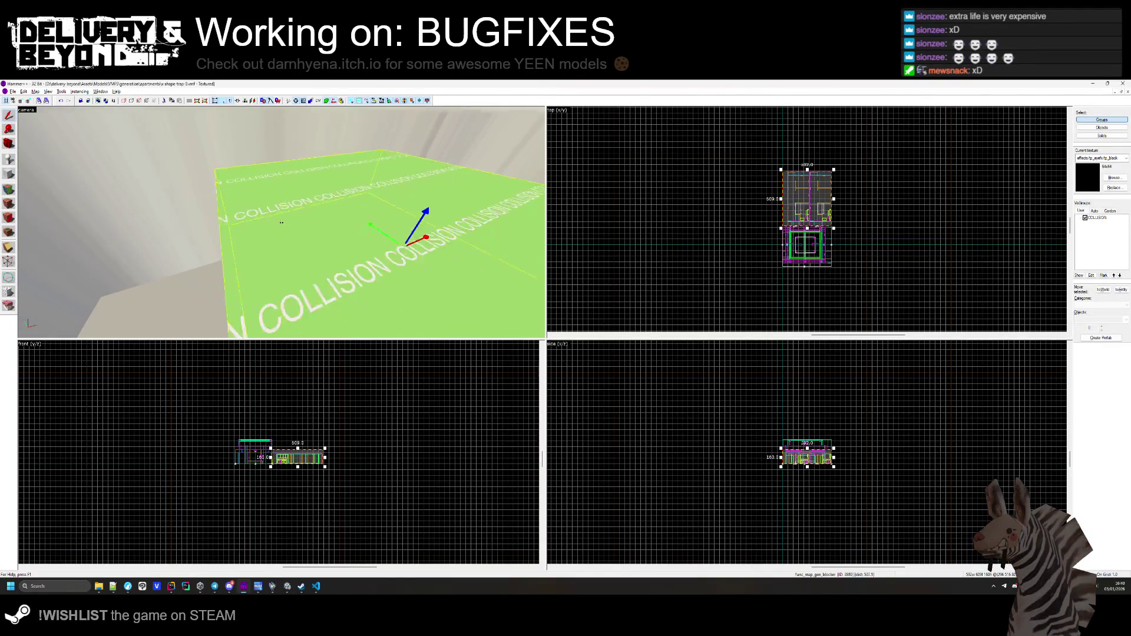
key(w)
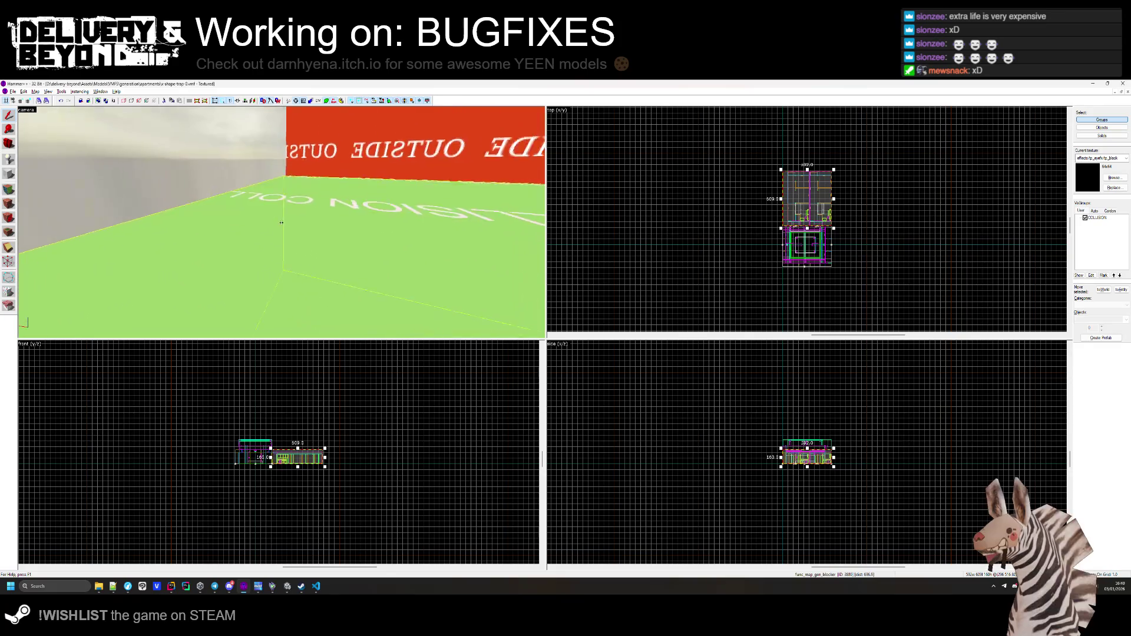
key(s)
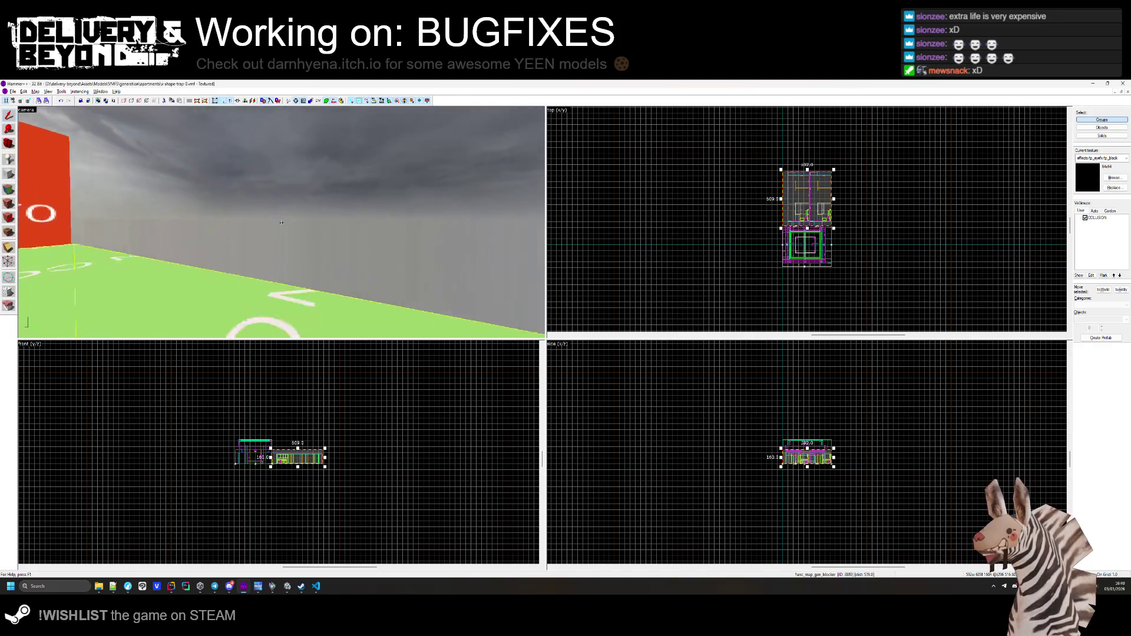
key(Escape)
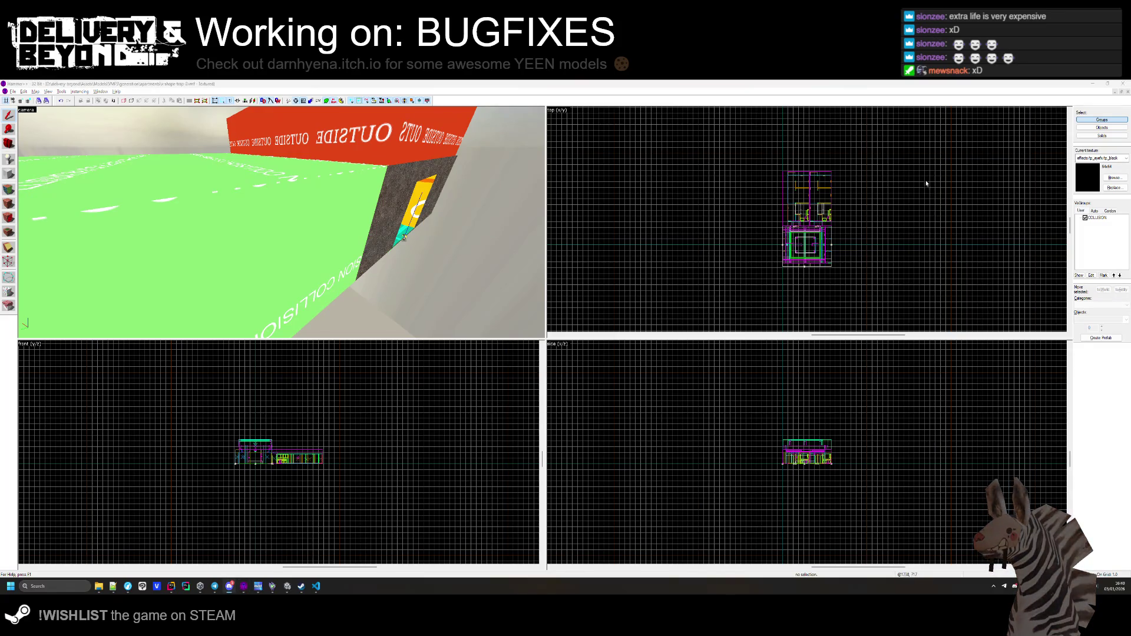
click(288, 587)
scroll(542, 379, down, 3)
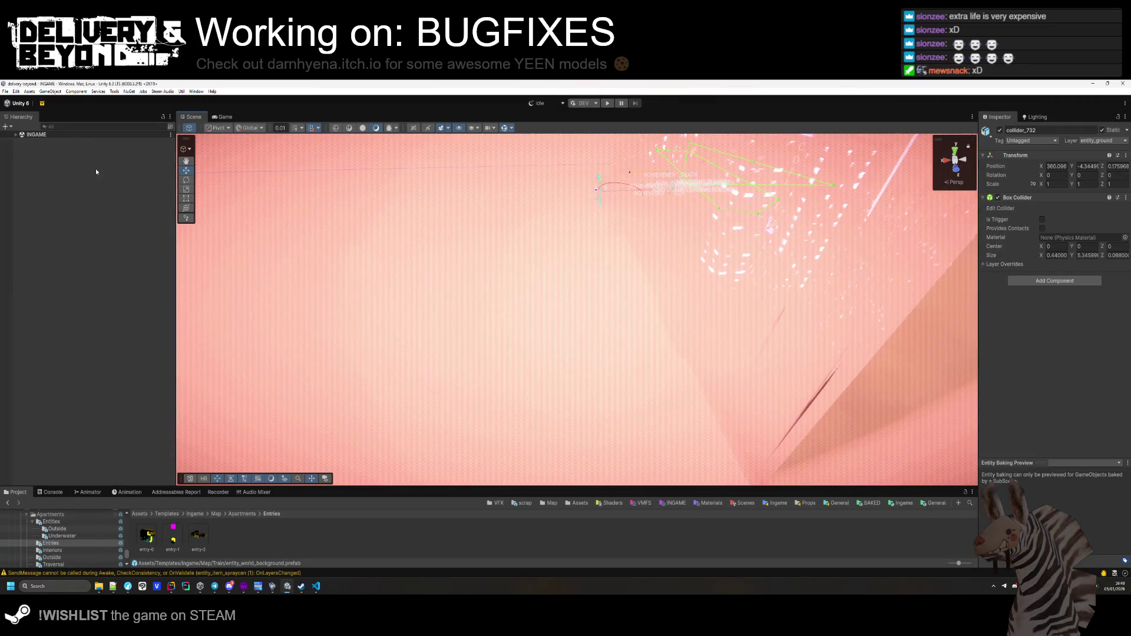
Dock the Game view right of the Scene view and fly toward the achievement-marker building.
mouse_move(235, 116)
mouse_down()
mouse_move(744, 242)
mouse_move(602, 230)
mouse_up()
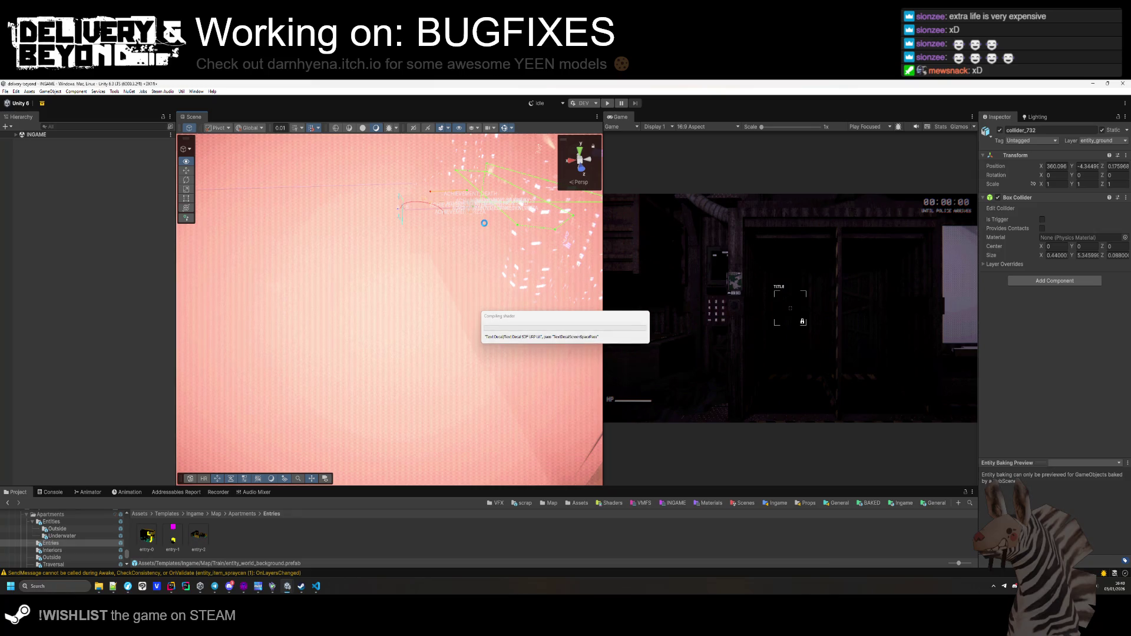
mouse_move(376, 406)
mouse_down()
mouse_move(398, 356)
mouse_move(259, 375)
mouse_up()
click(137, 365)
Start a Windows build from Build Profiles and delete the old .windows folder.
key(ctrl+shift+b)
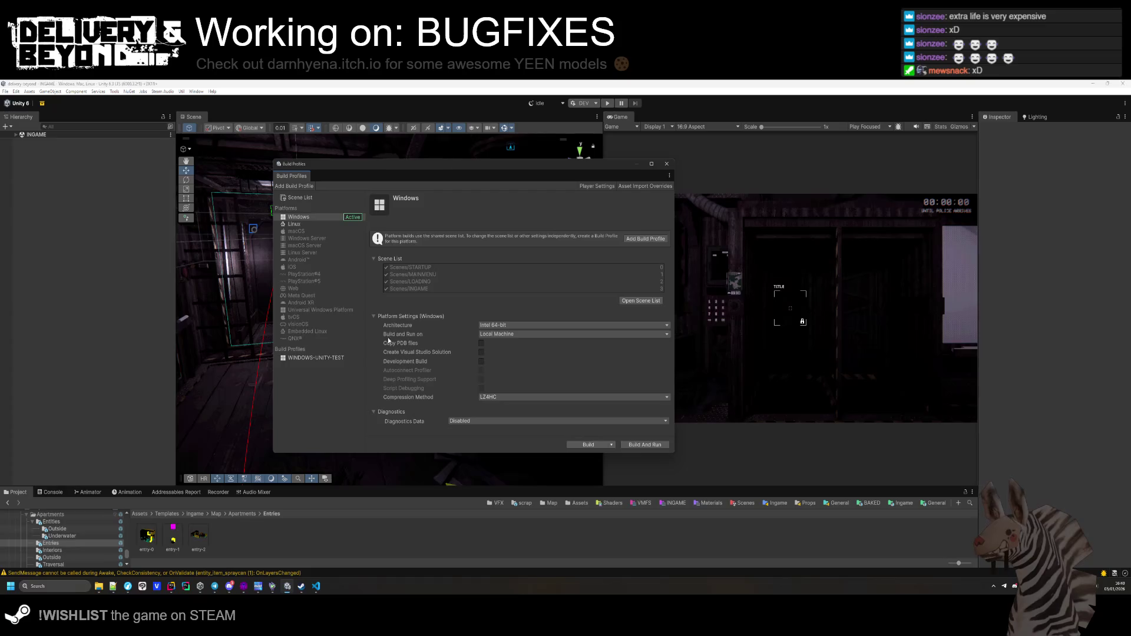
click(611, 445)
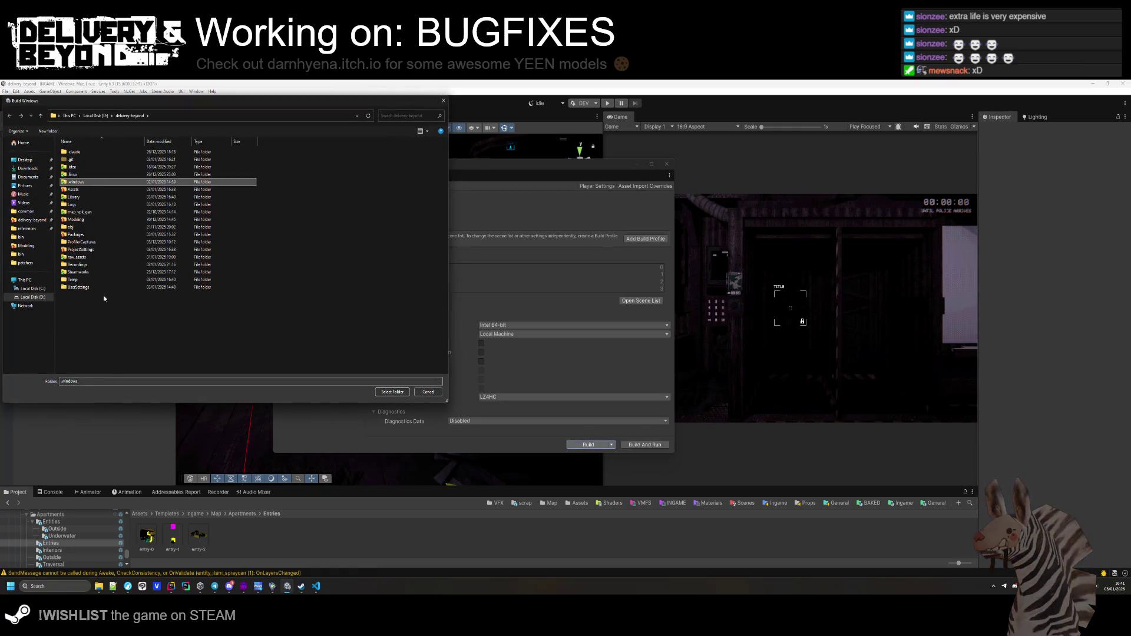
click(76, 181)
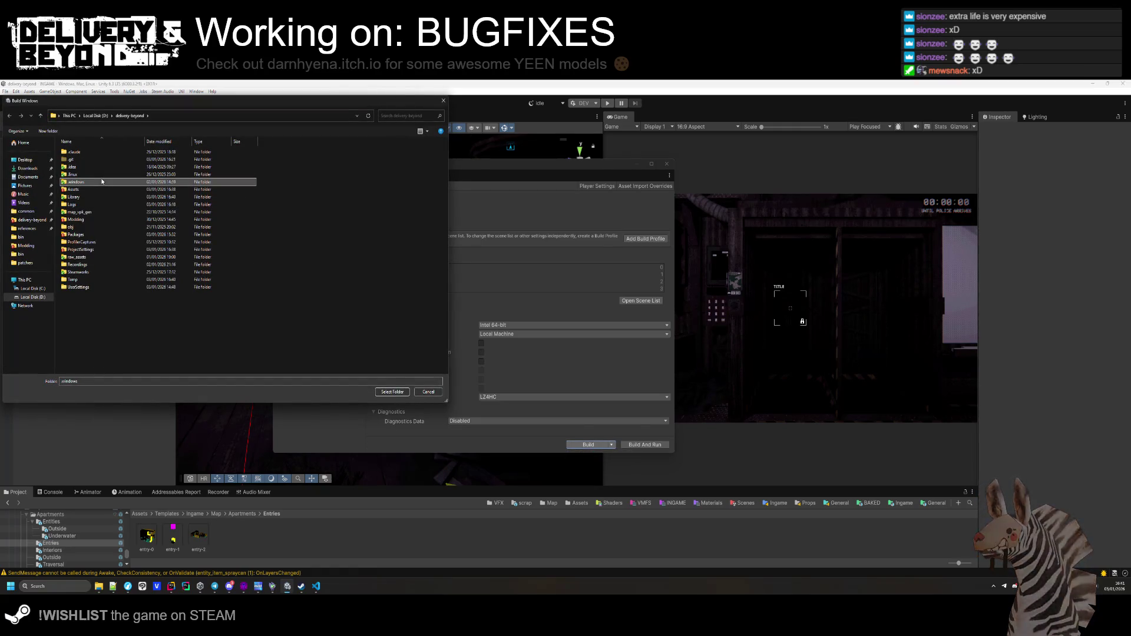
key(Delete)
Create a new folder named .windows and select it as the build destination.
right_click(86, 310)
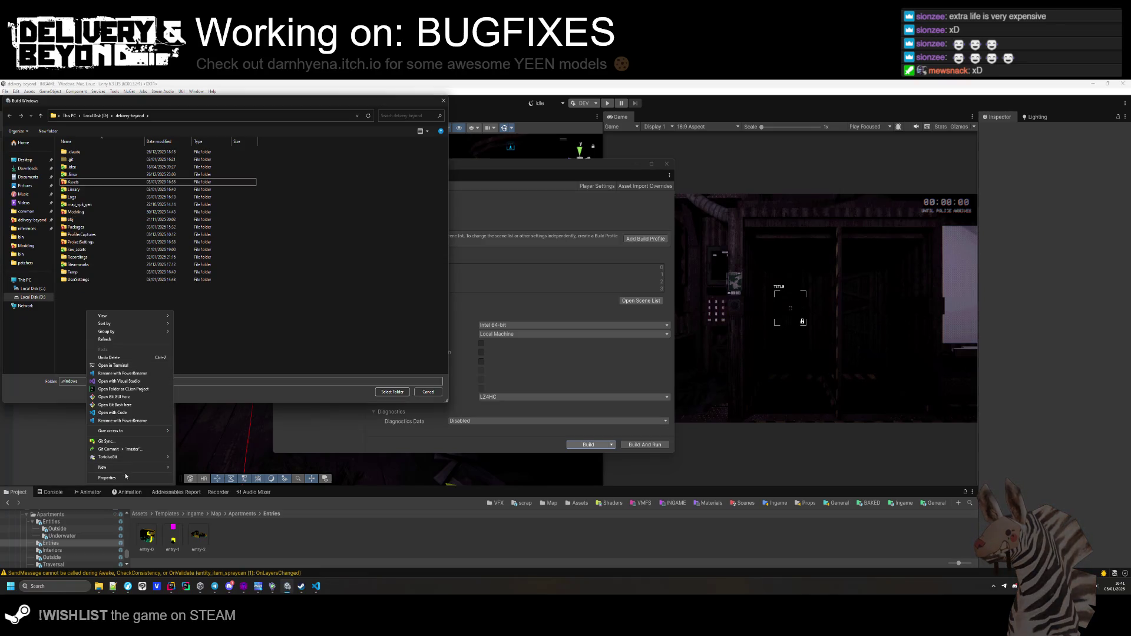
mouse_move(134, 469)
click(188, 468)
text(.windows)
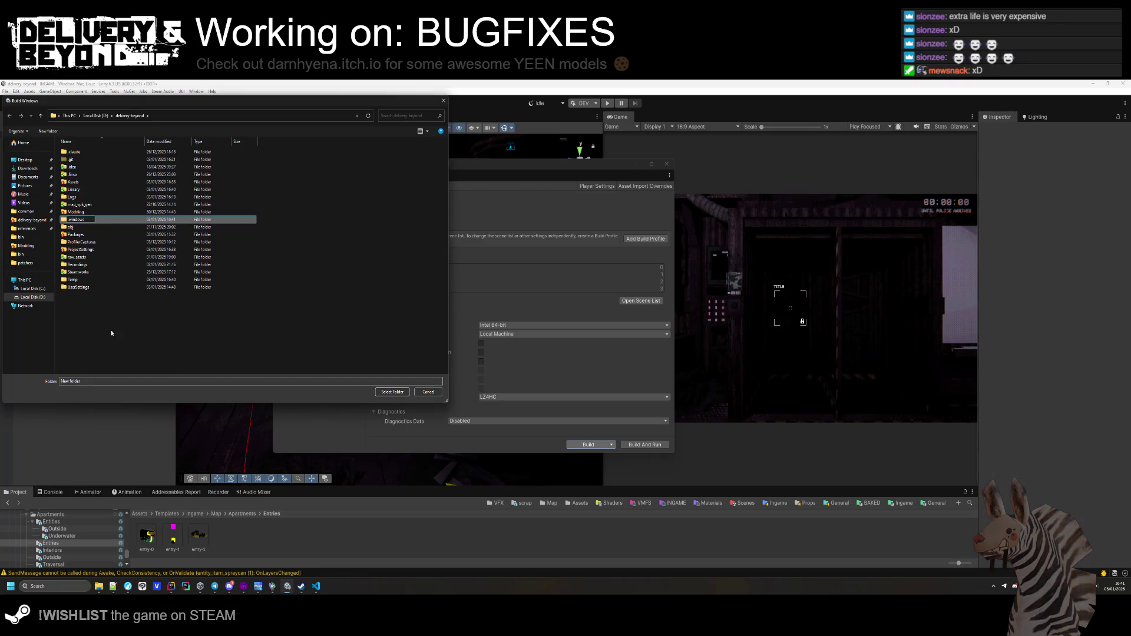
key(Return)
click(76, 182)
click(392, 392)
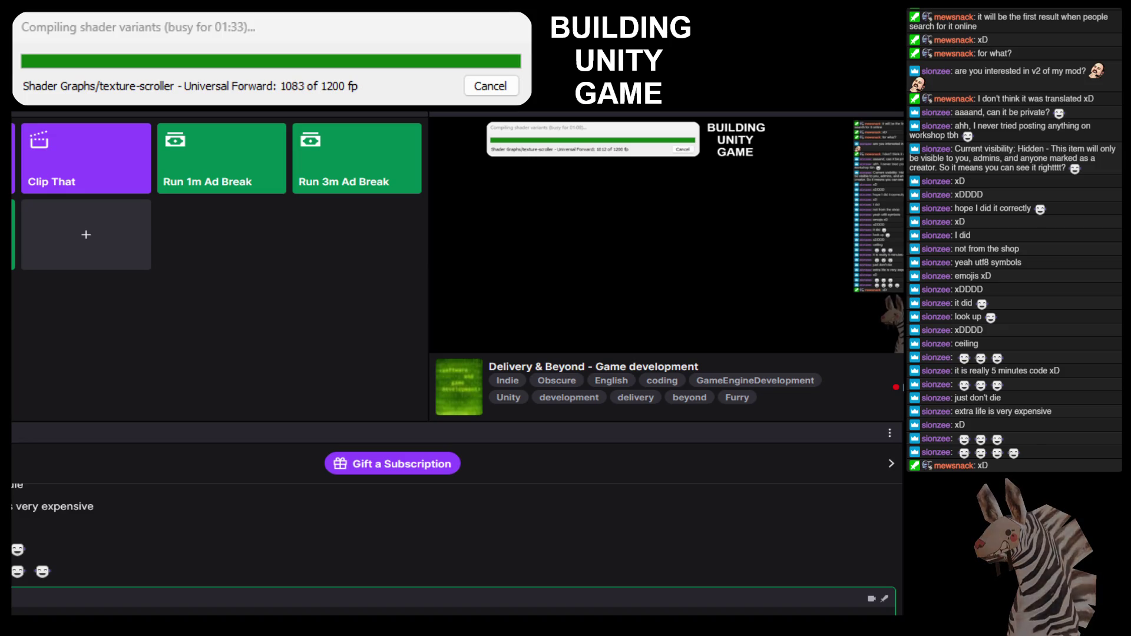
Switch to the YouTube Overboard! speedrun video while shaders keep compiling.
key(alt+Tab)
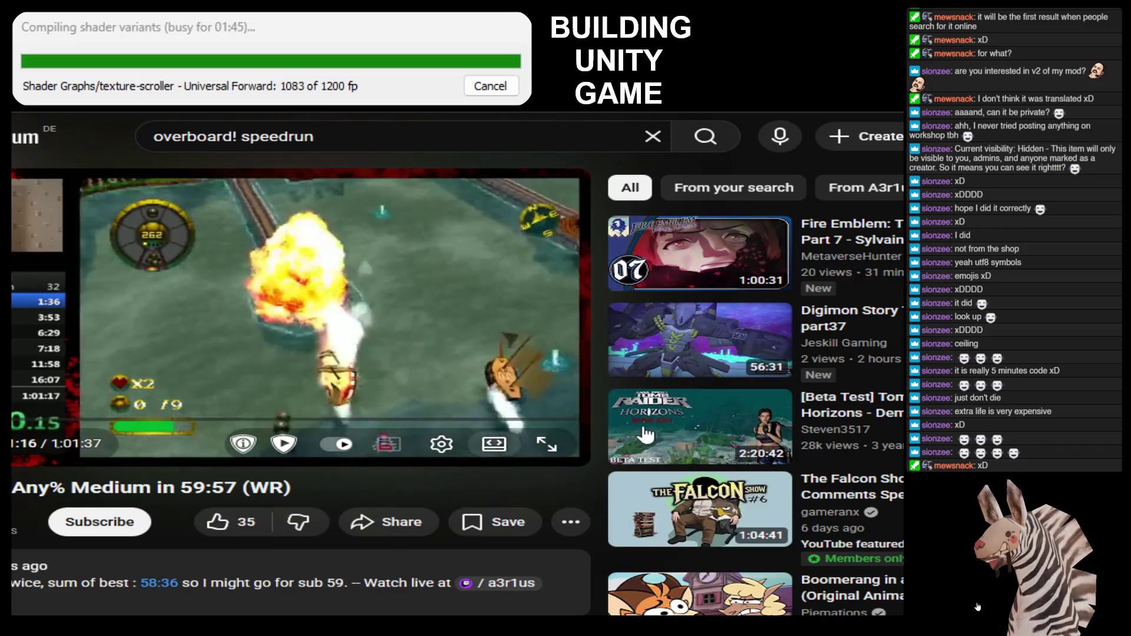
click(495, 444)
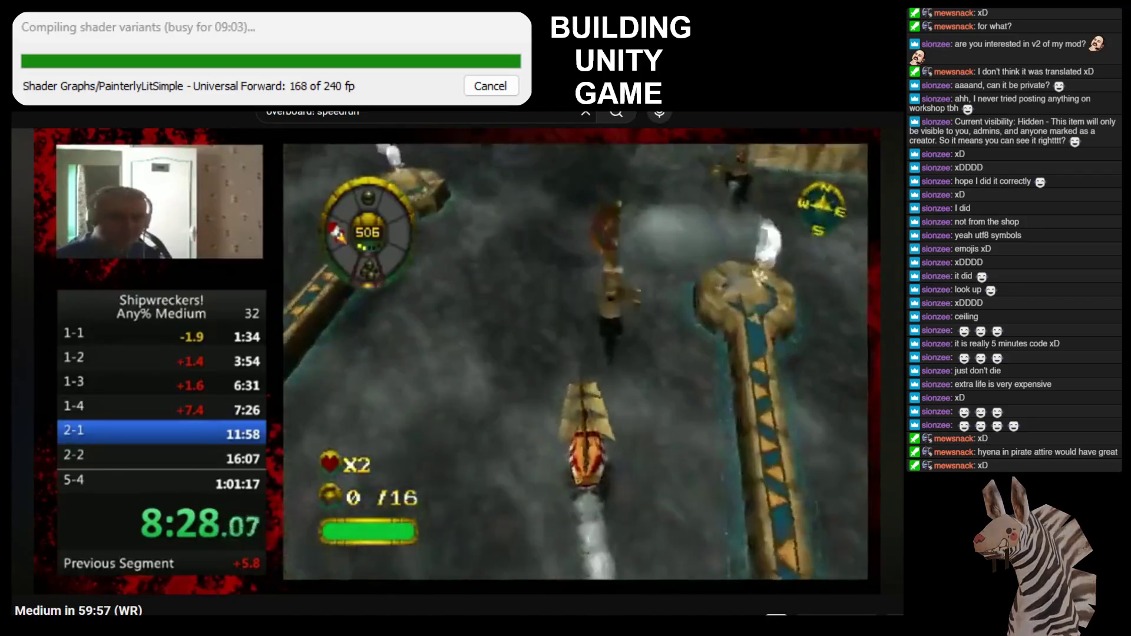
mouse_move(539, 564)
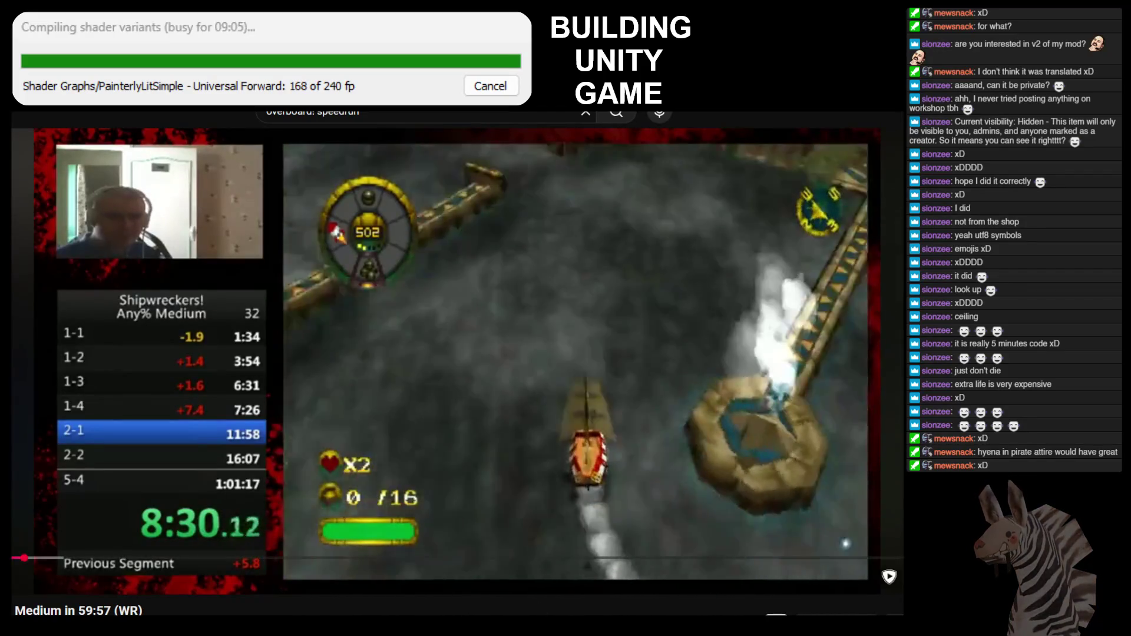
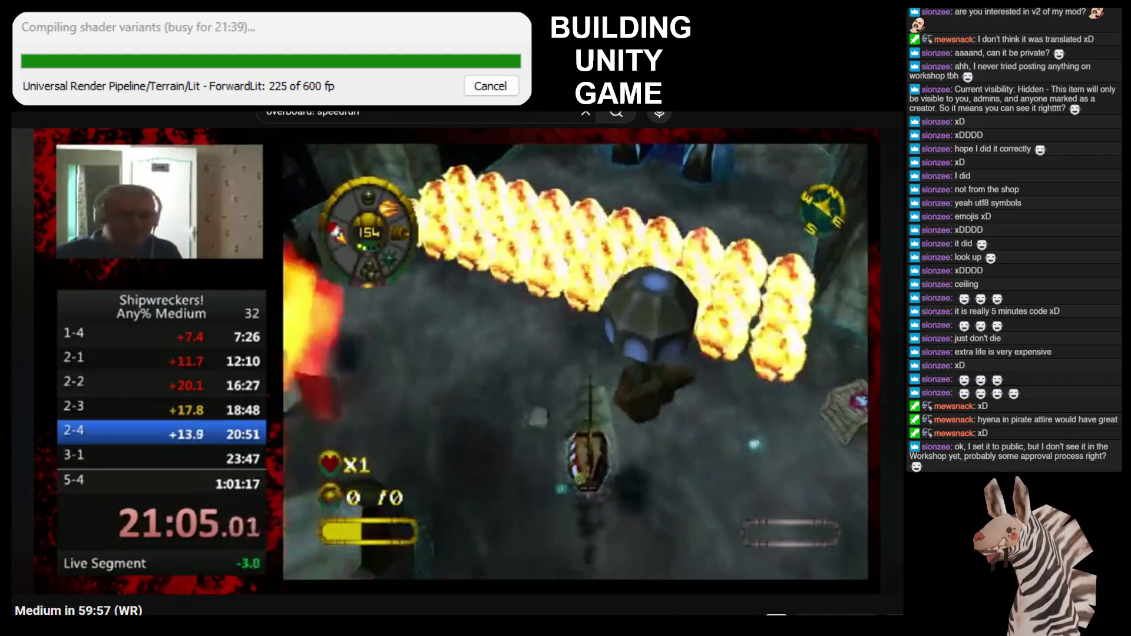
Pause and resume the speedrun video, then move on to a fresh browser tab.
click(496, 383)
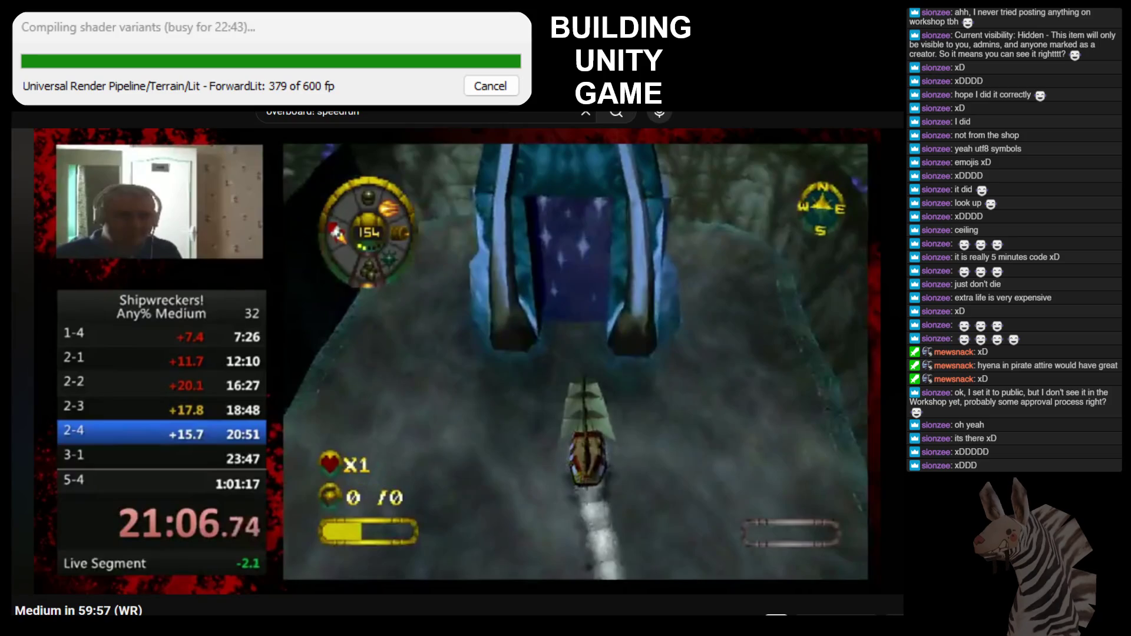
click(130, 396)
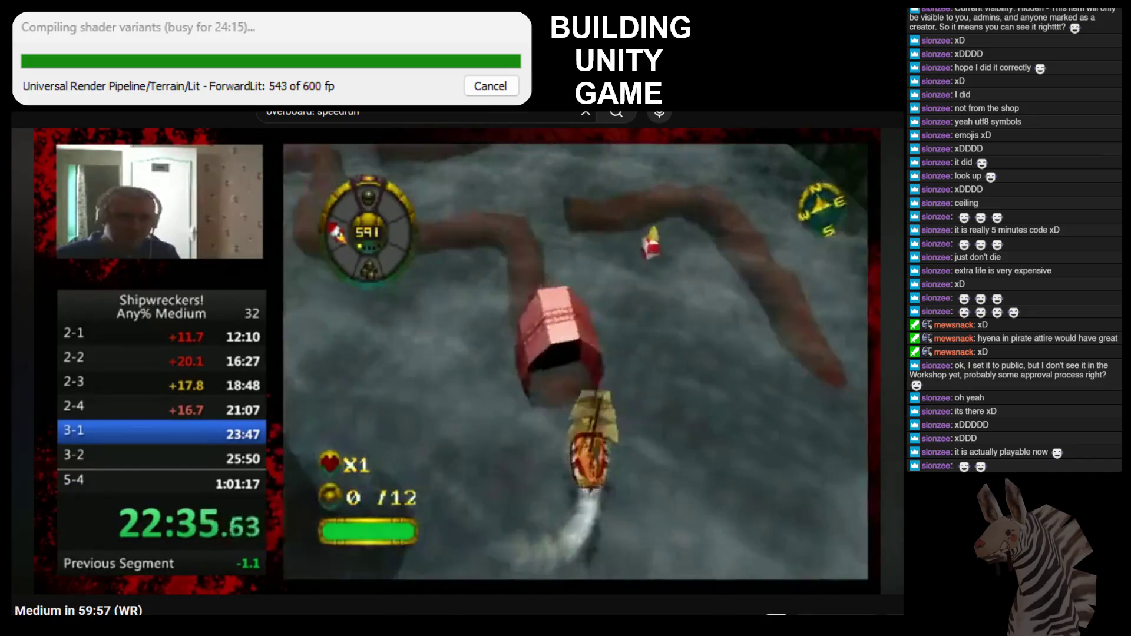
key(ctrl+w)
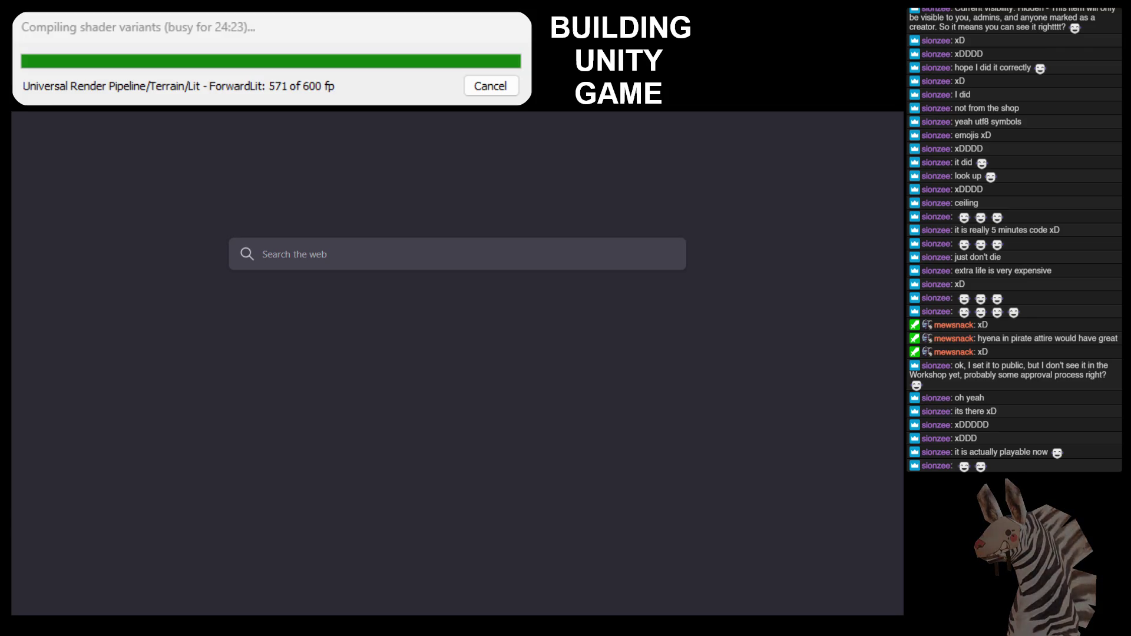
Search Google for 'voices of the voi' to find the Voices of the Void Patreon.
text(voice)
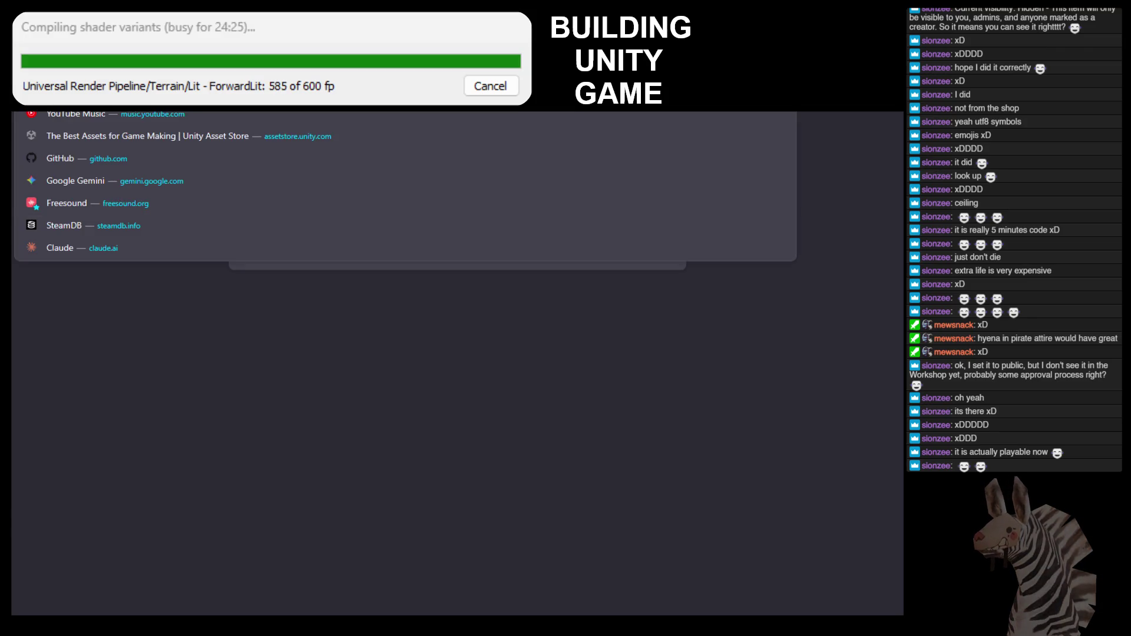
text(s of the voi)
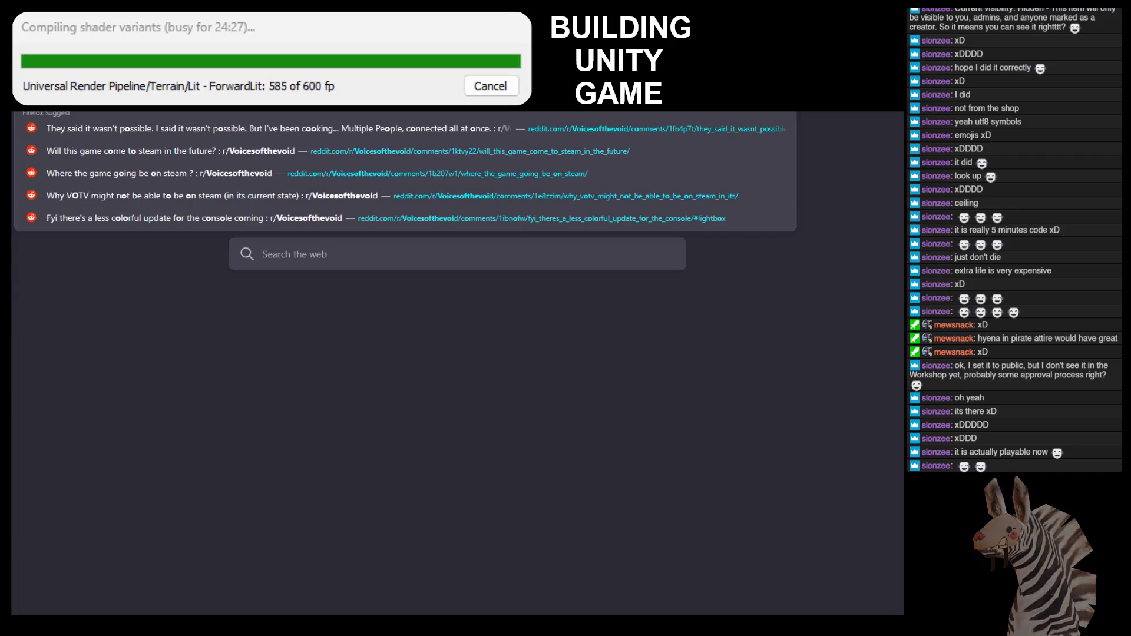
key(Return)
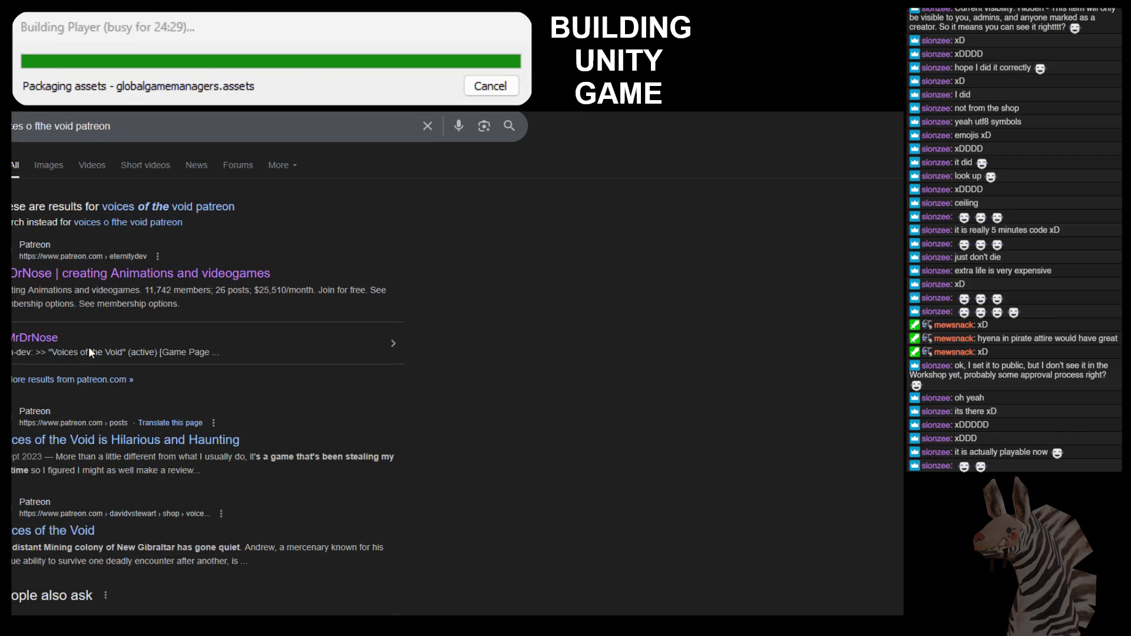
key(ctrl+t)
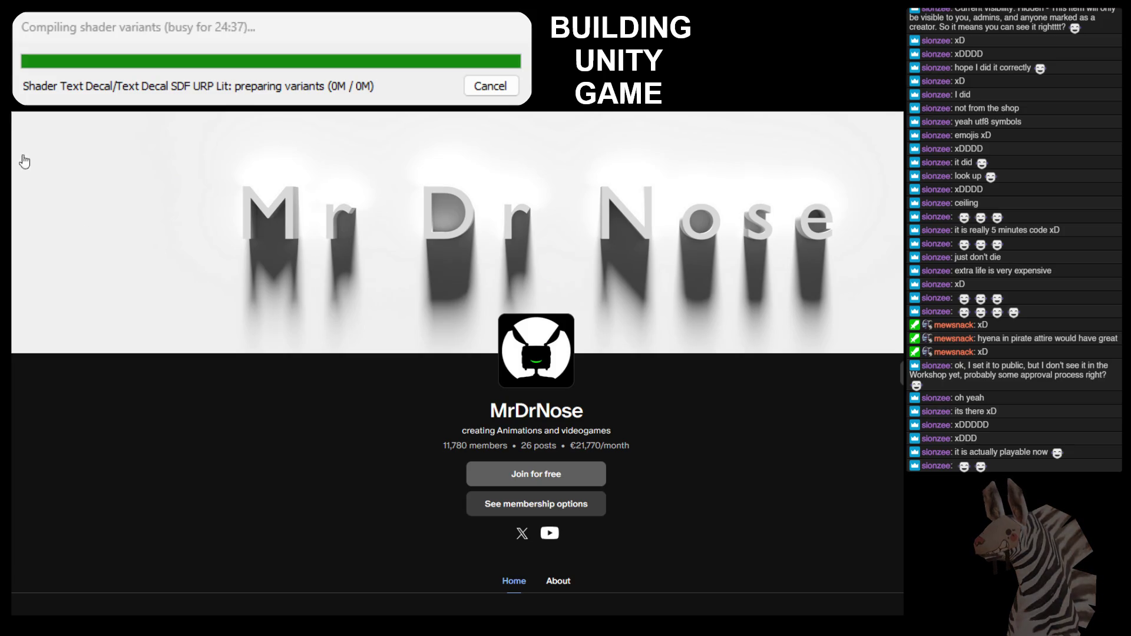
key(ctrl+l)
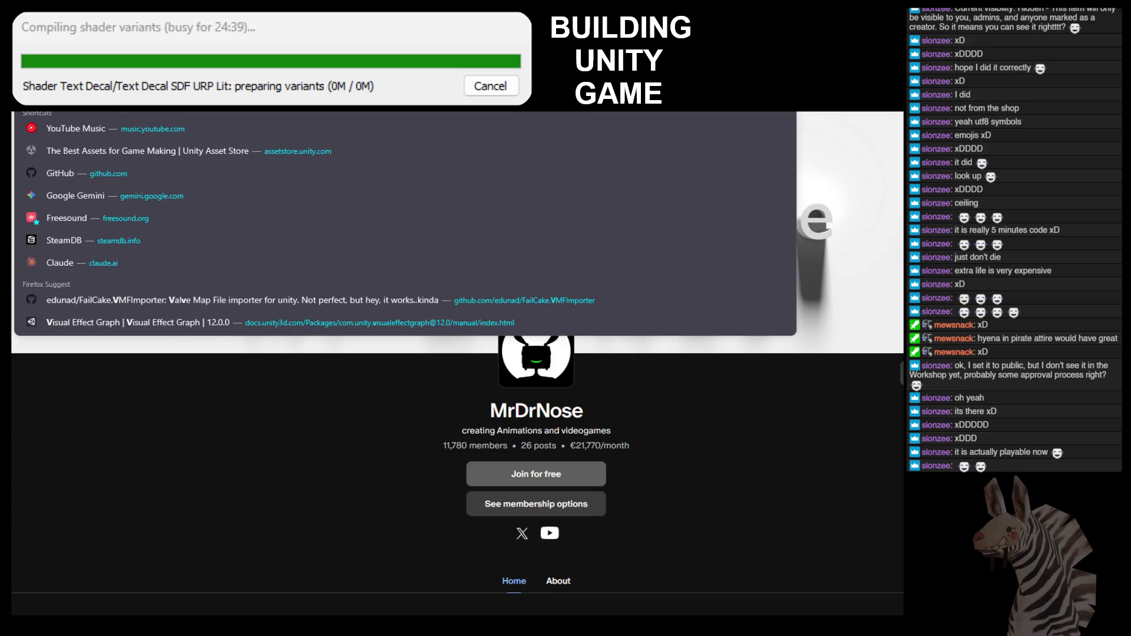
key(Escape)
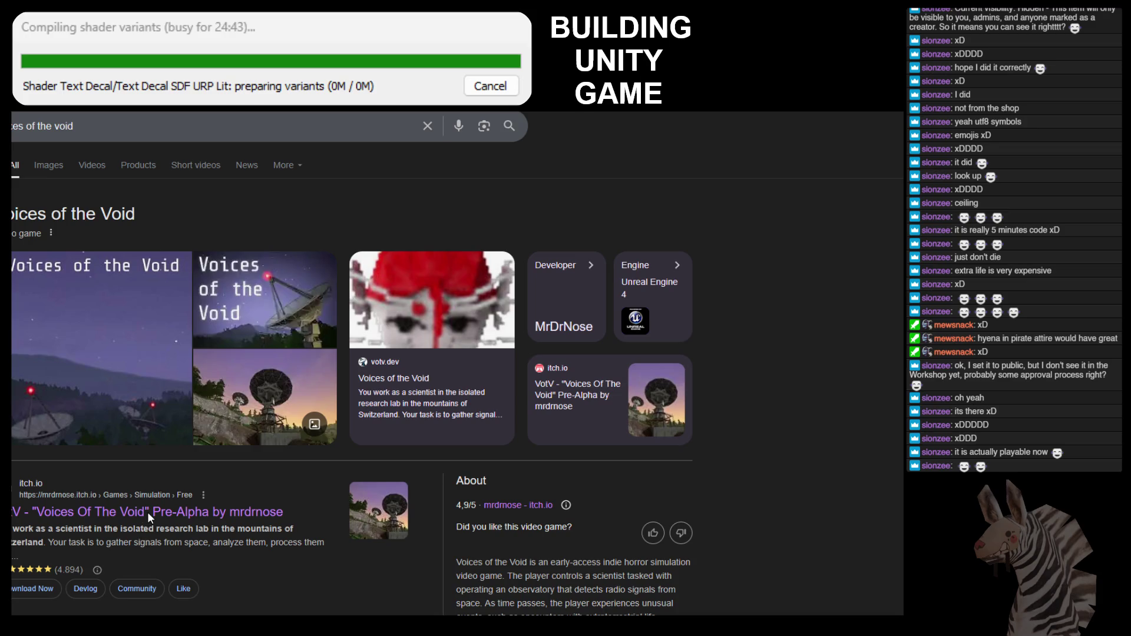
click(147, 512)
click(147, 109)
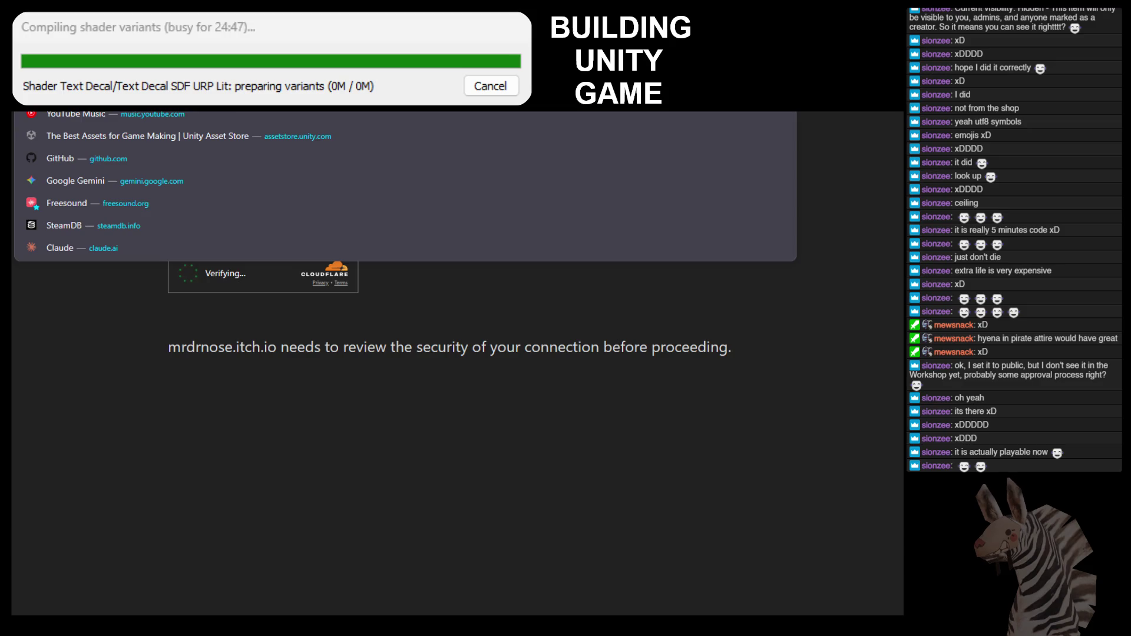
key(Escape)
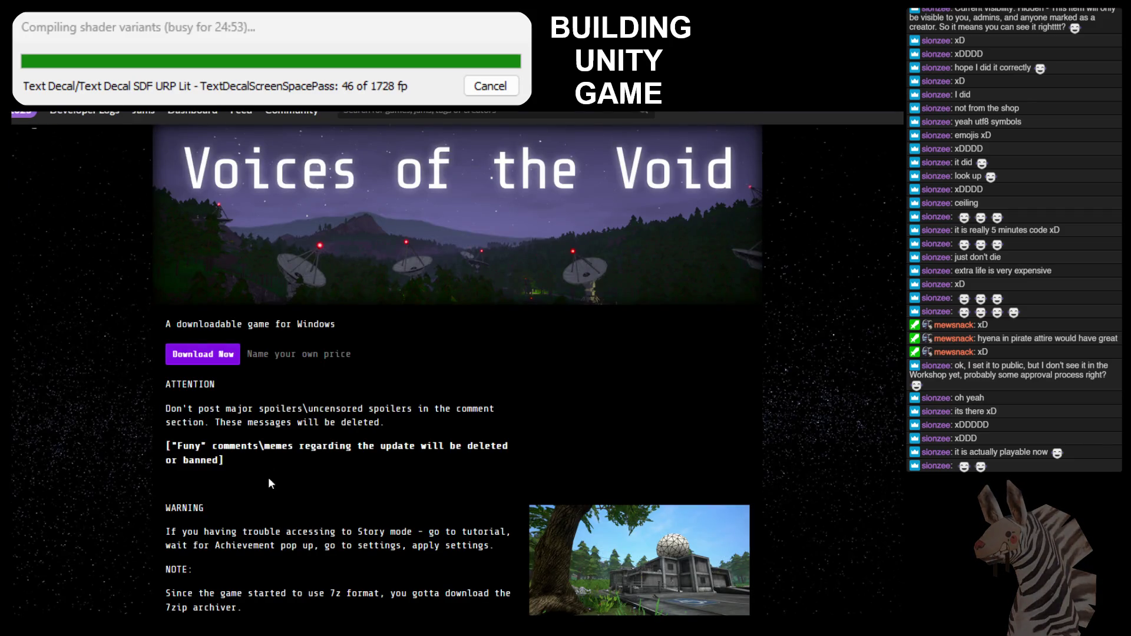
key(alt+Left)
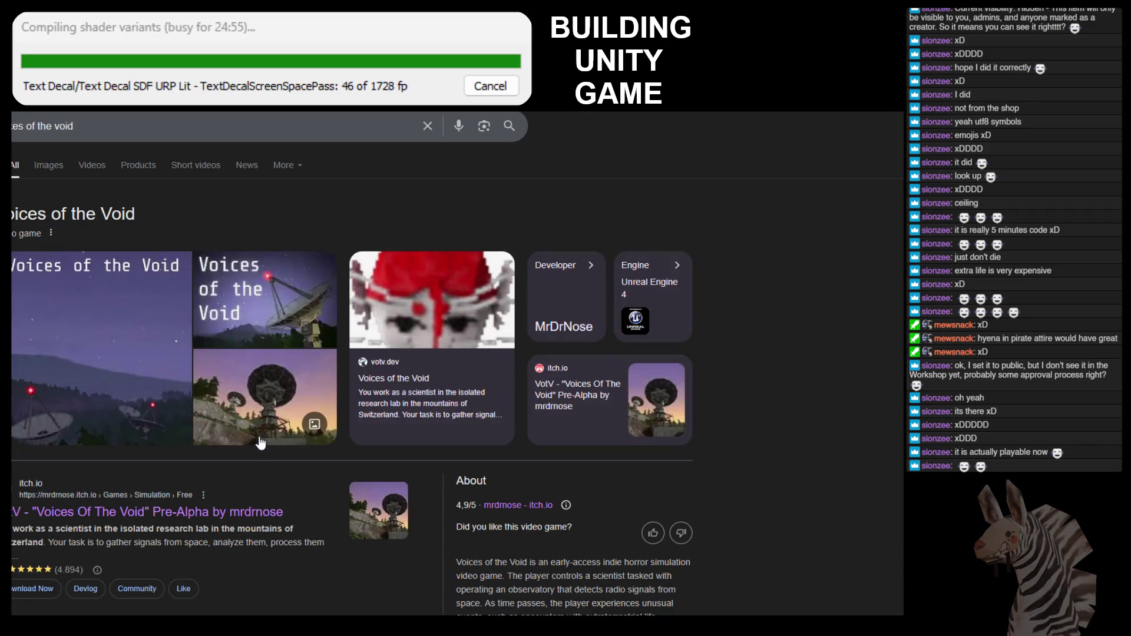
key(alt+Left)
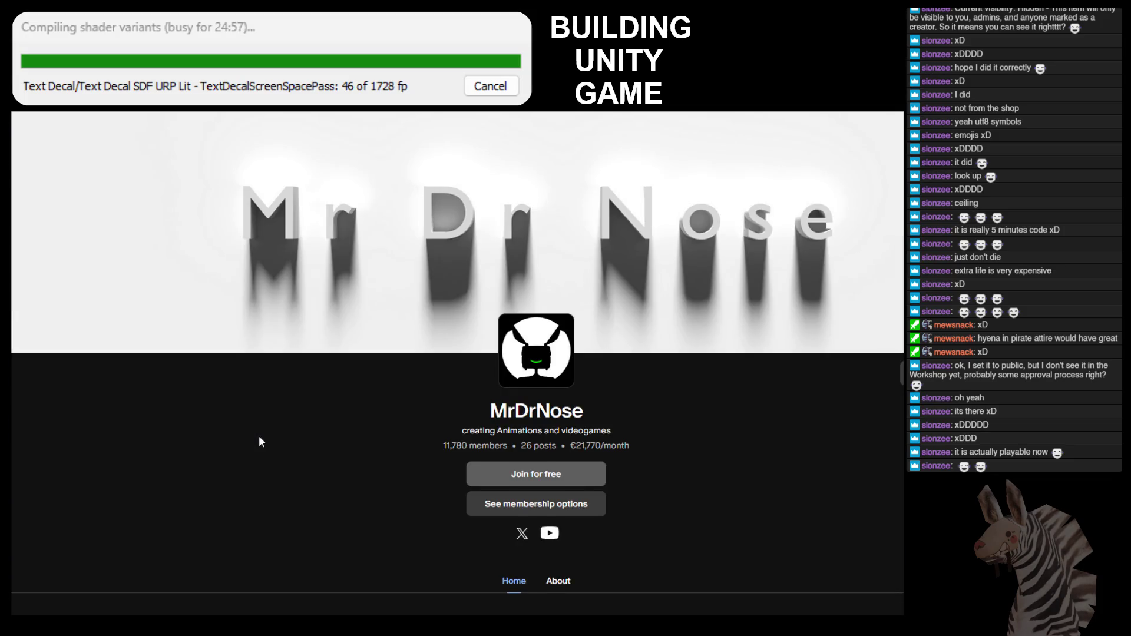
scroll(260, 438, down, 1)
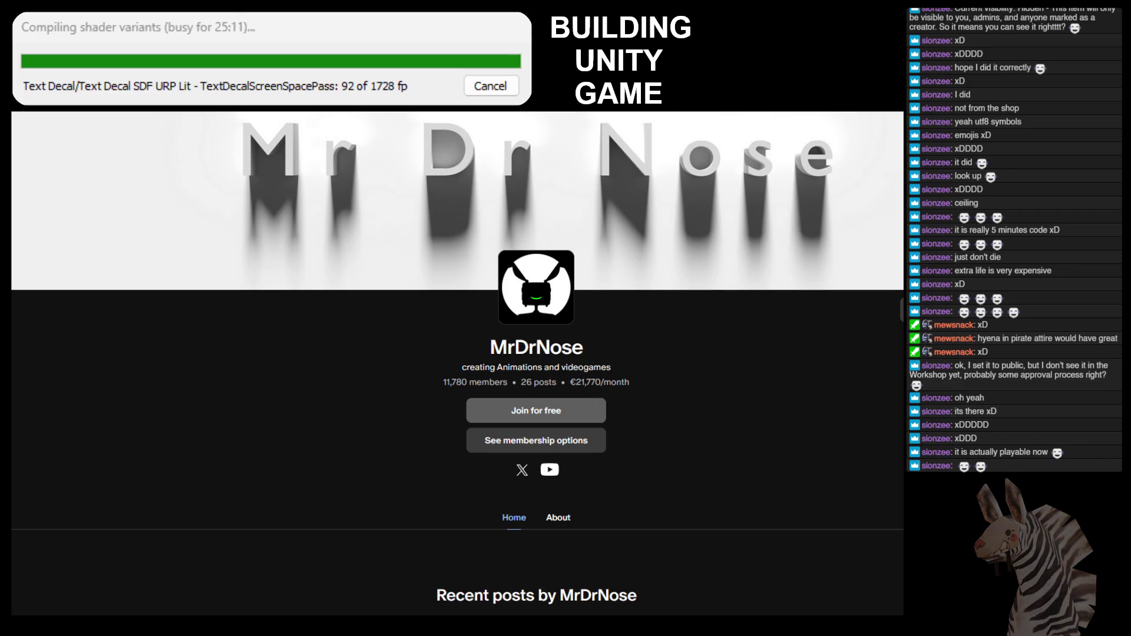
Scroll the MrDrNose Patreon page to Recent posts, starting with 'VotV 0.9.0 patreon test build'.
scroll(901, 307, down, 5)
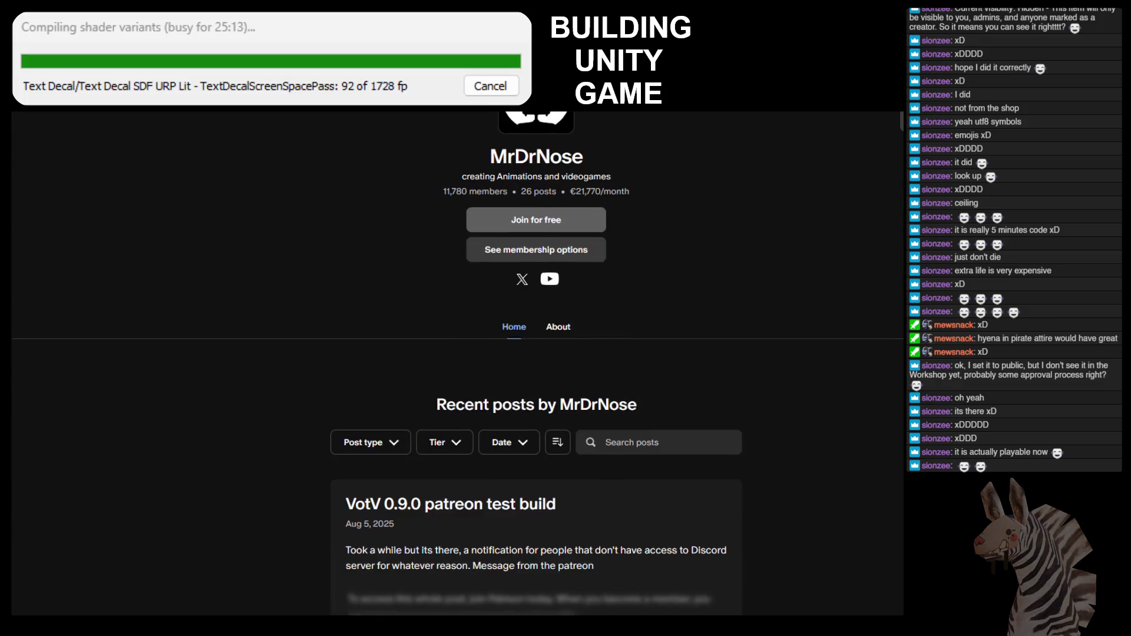
scroll(901, 360, down, 2)
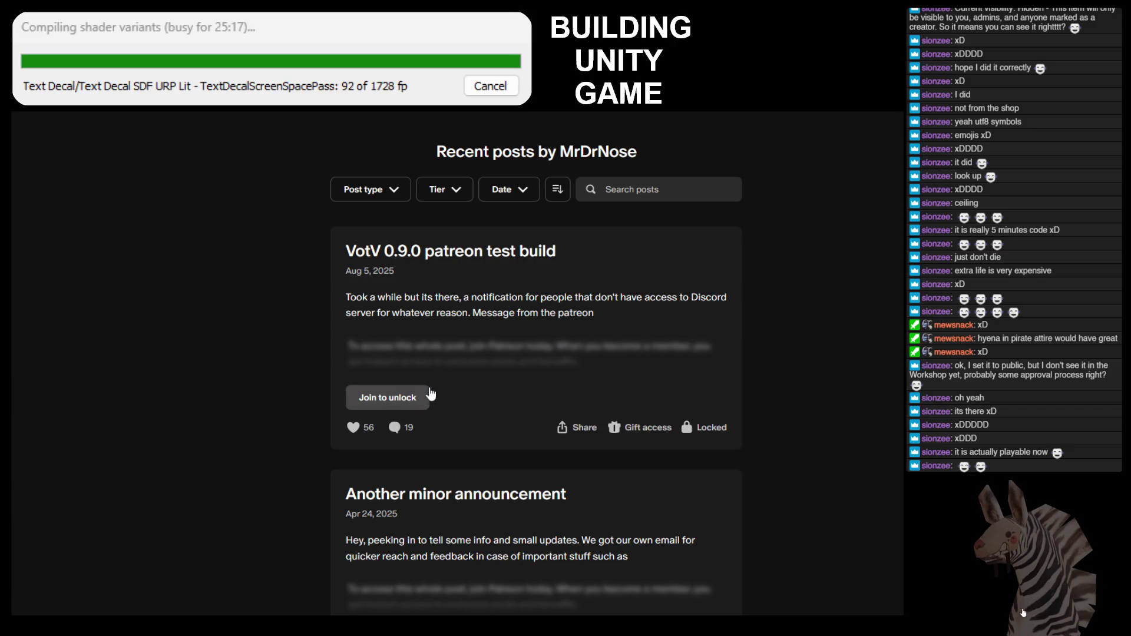
scroll(496, 349, down, 7)
scroll(496, 347, up, 15)
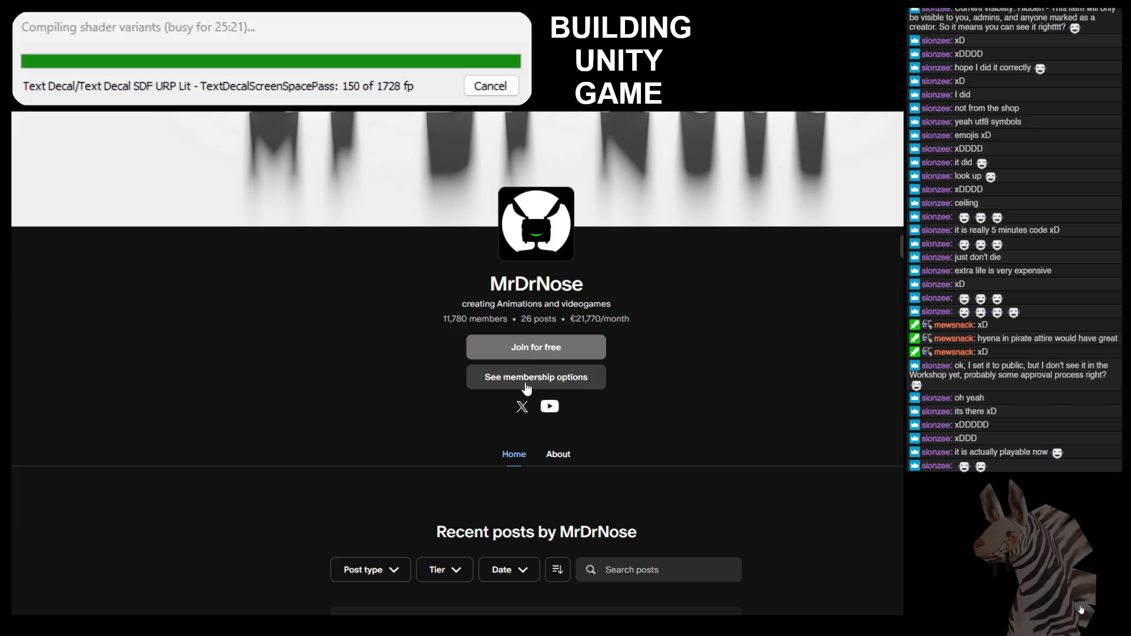
Browse the membership tiers through megachonker (€13.50) to AWLAWDHECOMMIN at €22.50 per month.
click(537, 380)
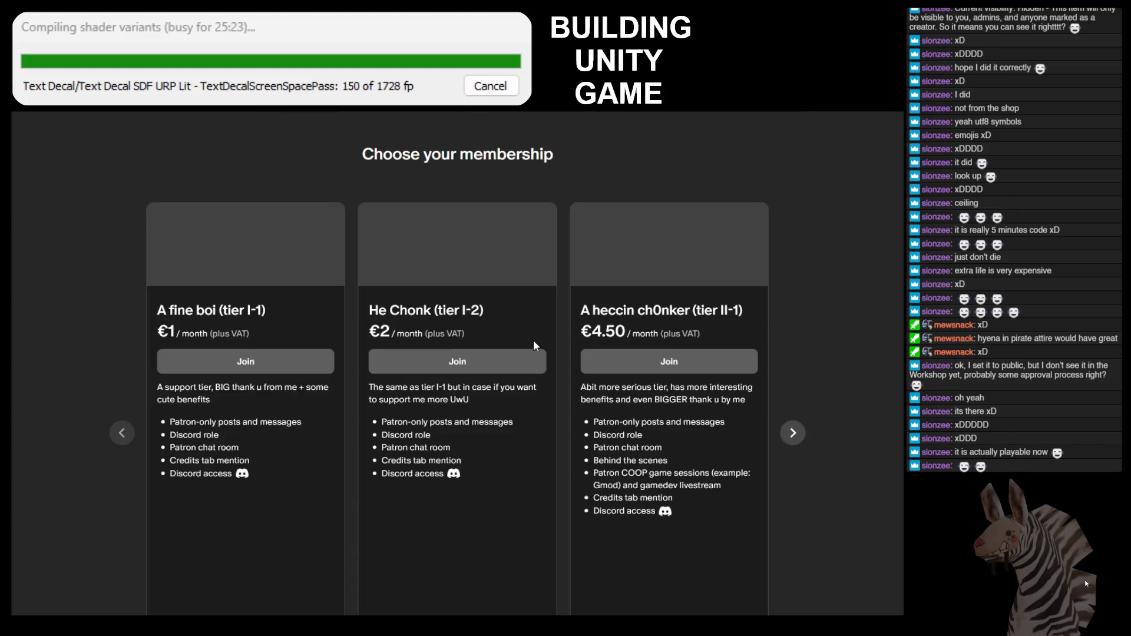
scroll(534, 342, down, 2)
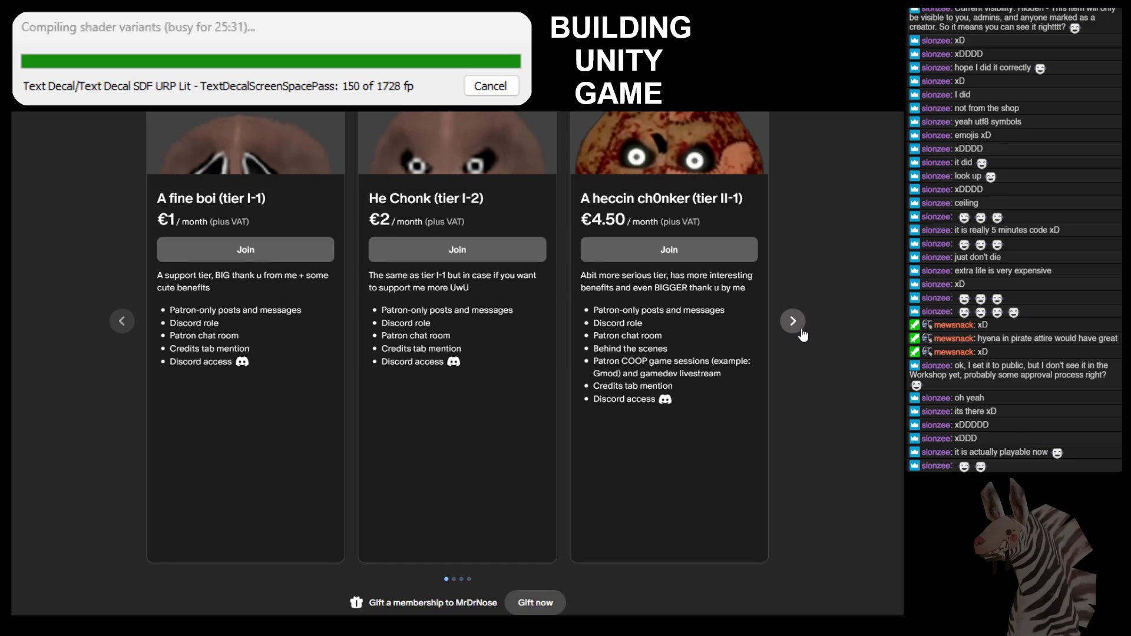
click(793, 322)
click(802, 333)
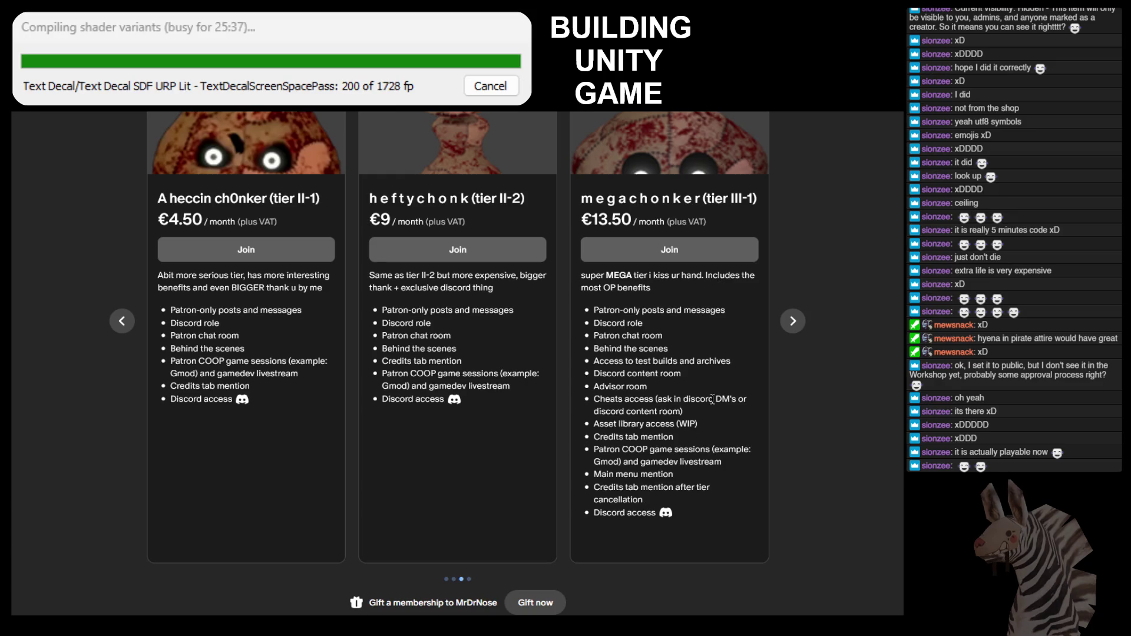
click(798, 333)
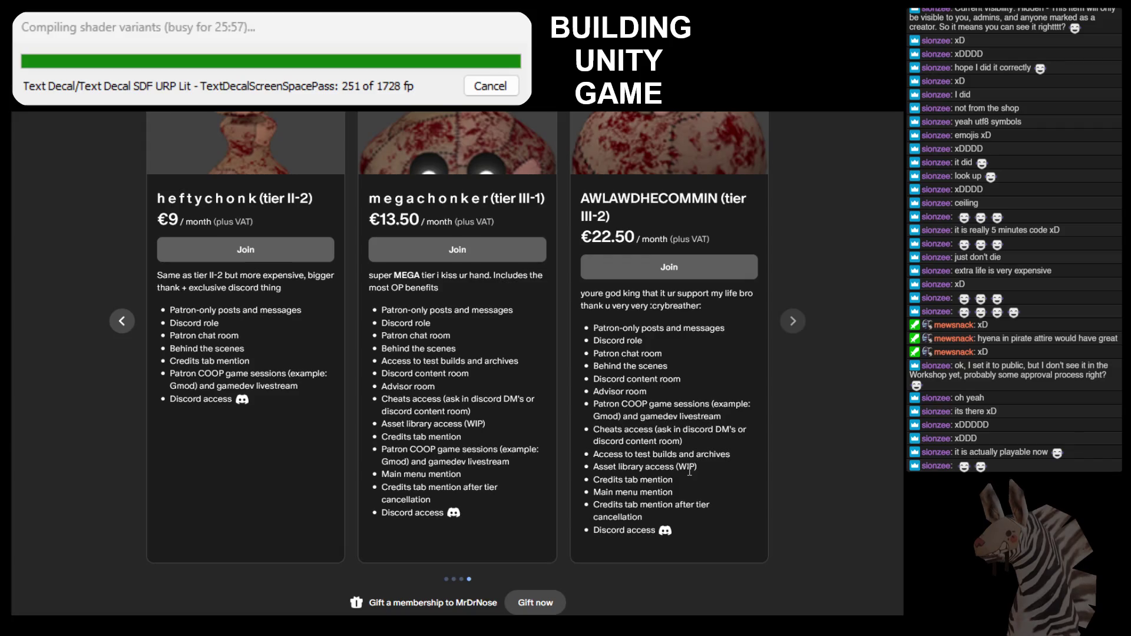
drag(673, 479, 661, 474)
drag(644, 517, 584, 485)
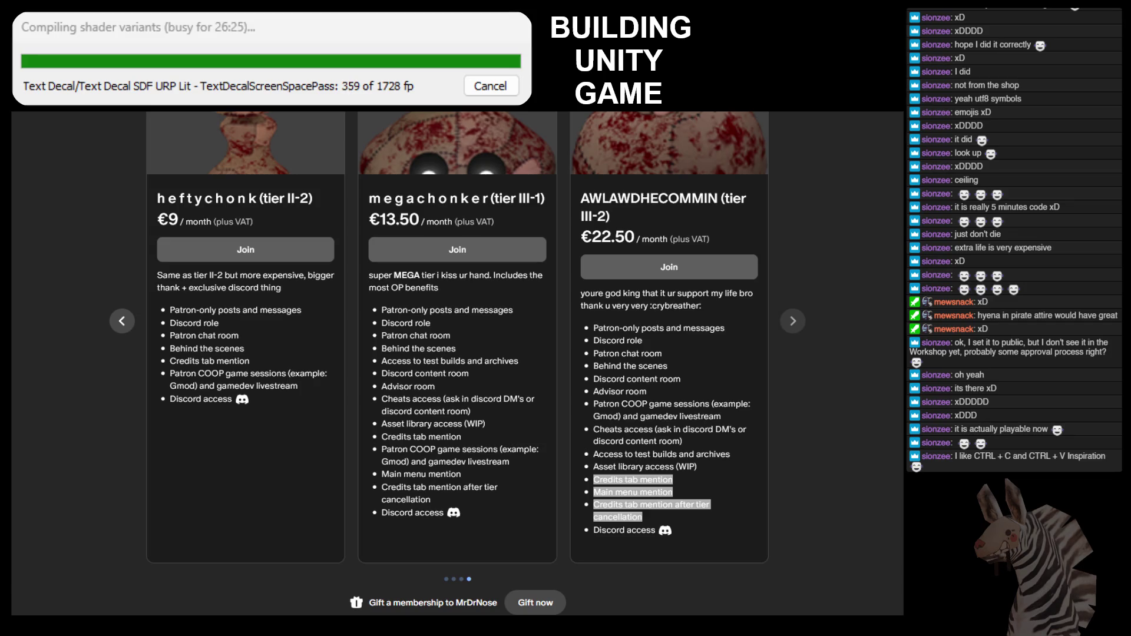
click(472, 482)
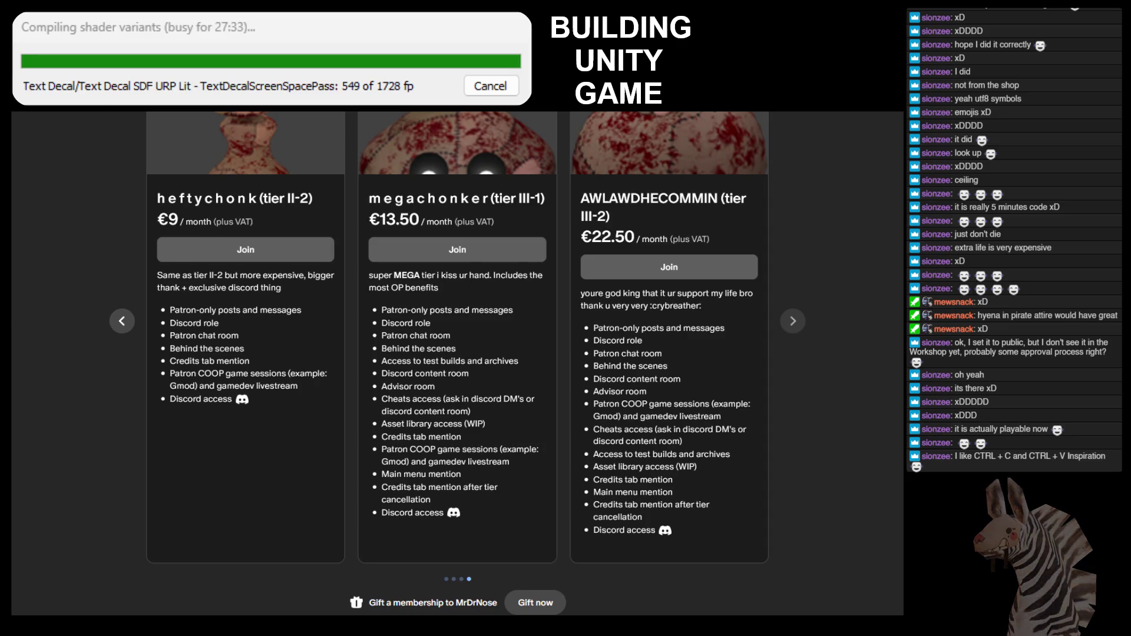
Switch to the tab playing the Shipwreckers! speedrun on YouTube.
key(ctrl+Tab)
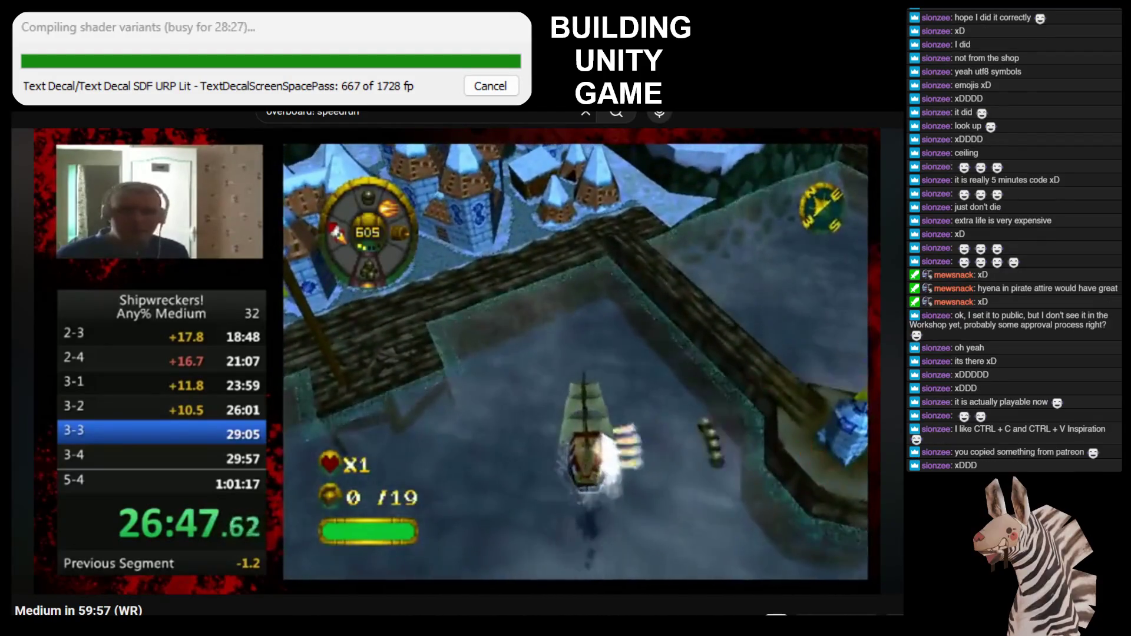
key(ctrl+Tab)
mouse_move(669, 447)
mouse_down()
mouse_move(508, 397)
mouse_move(548, 420)
mouse_up()
click(567, 432)
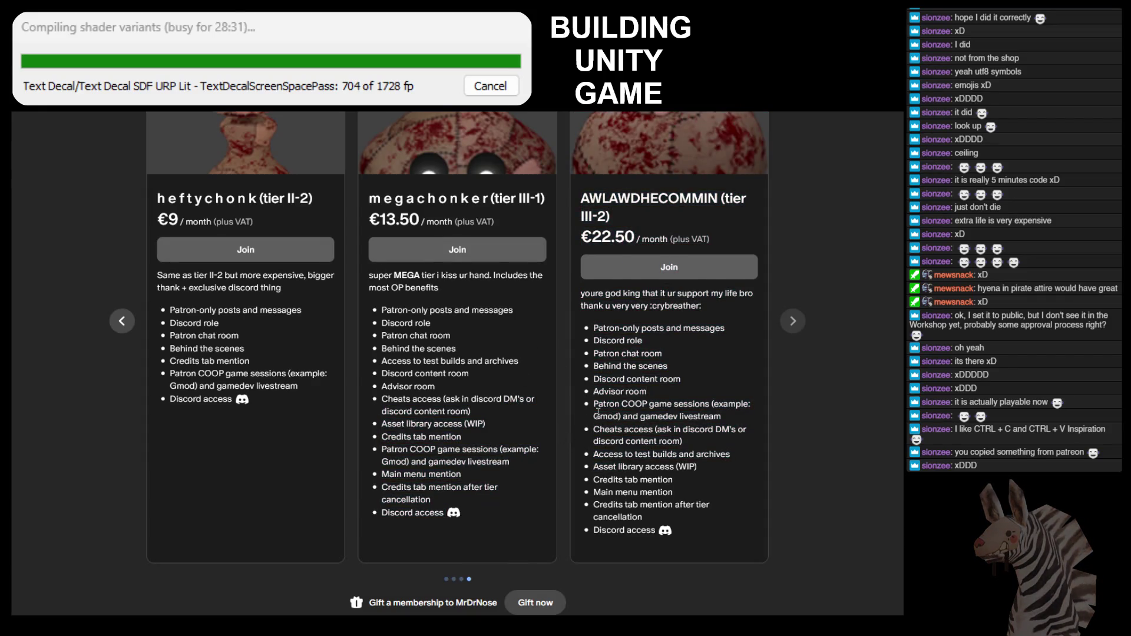
mouse_move(615, 482)
mouse_down()
mouse_move(643, 506)
mouse_move(671, 491)
mouse_move(593, 480)
mouse_up()
drag(499, 487, 377, 461)
mouse_move(323, 418)
mouse_down()
mouse_move(177, 372)
mouse_move(323, 431)
mouse_up()
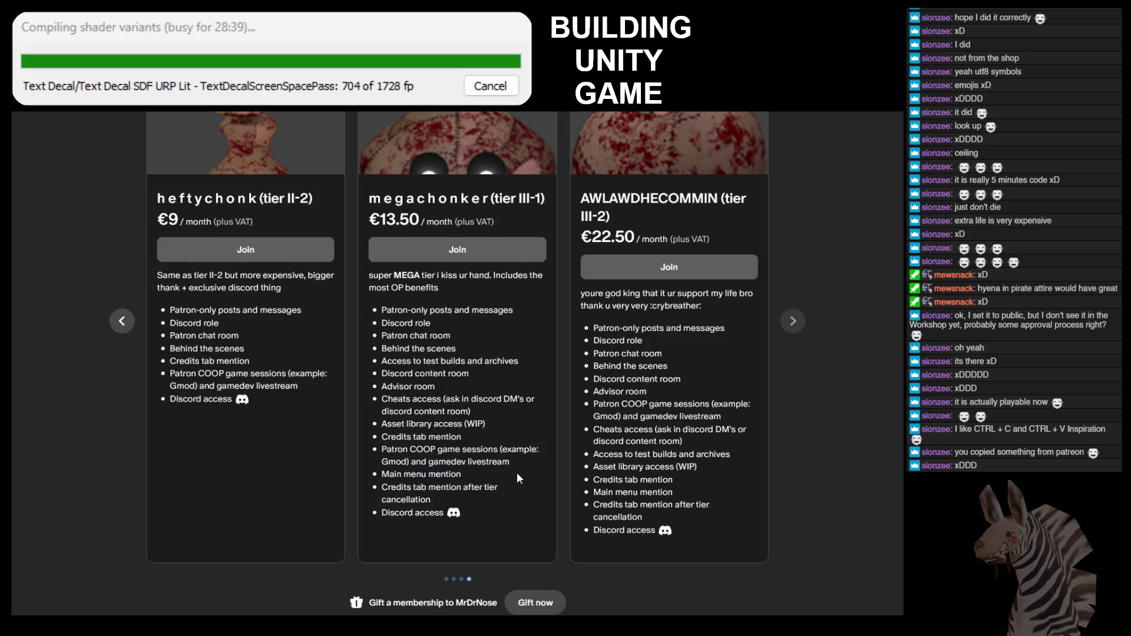
scroll(528, 411, up, 2)
scroll(526, 417, down, 1)
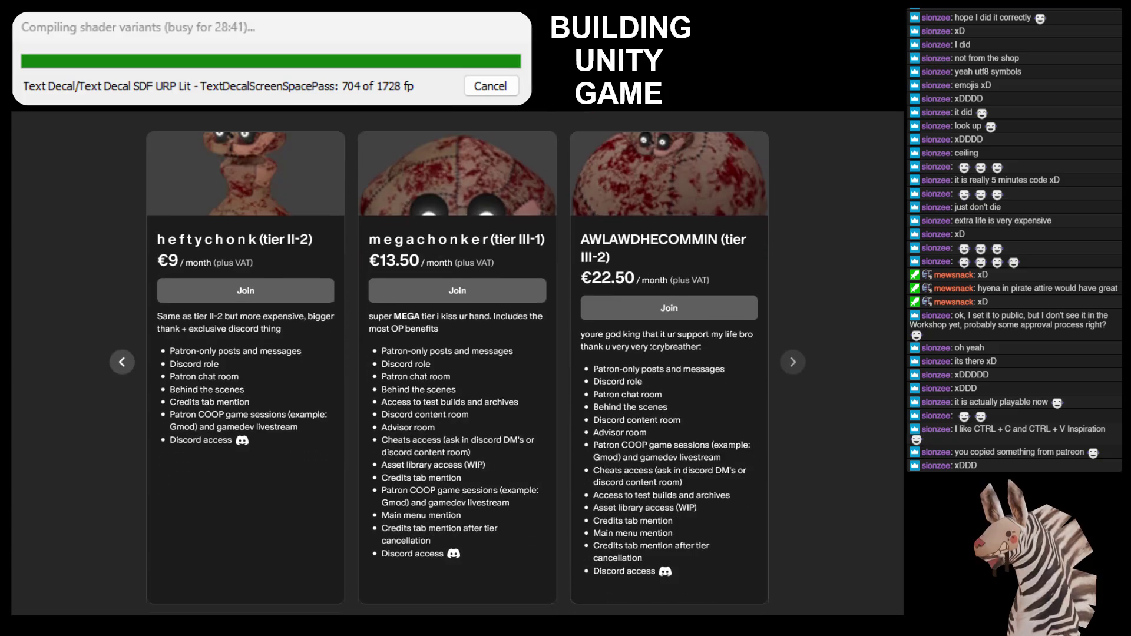
click(119, 369)
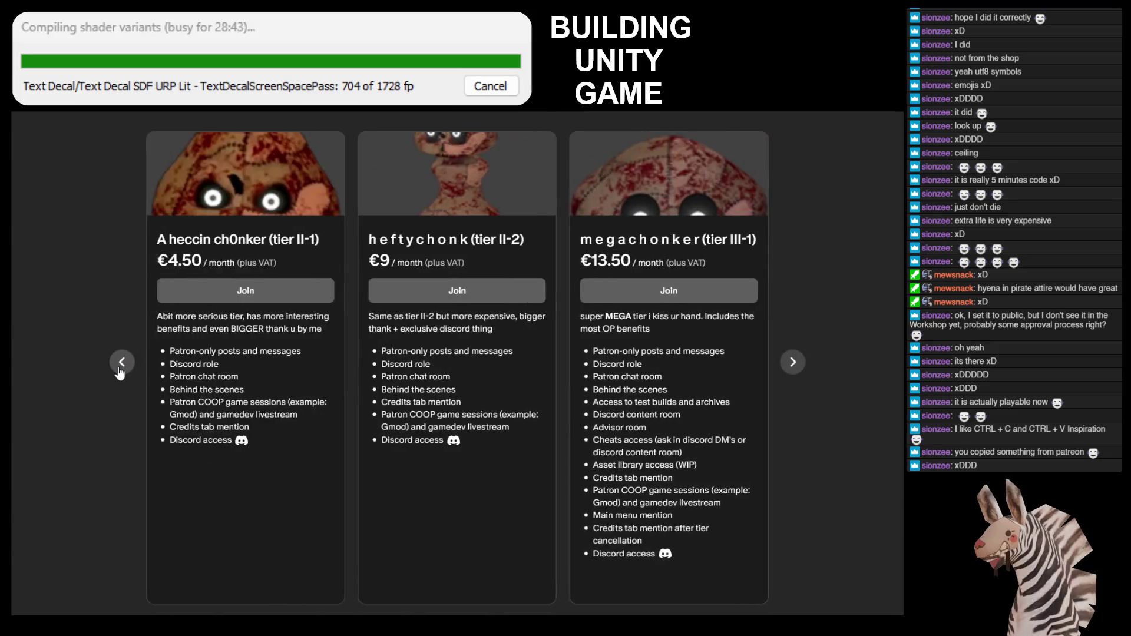
click(120, 368)
click(120, 369)
key(Escape)
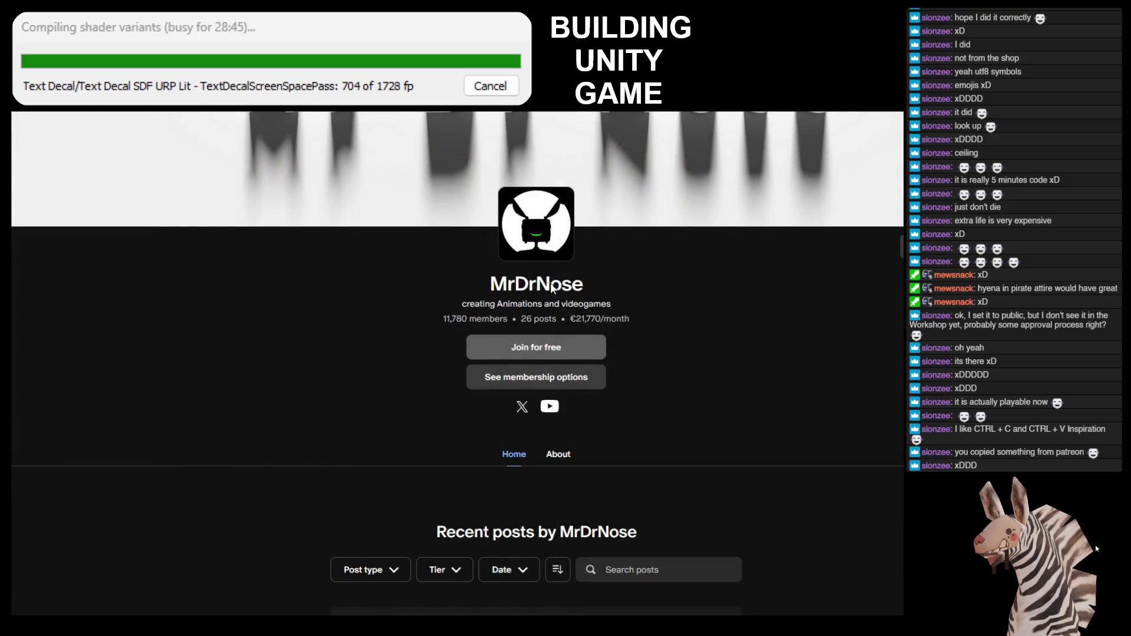
drag(622, 320, 564, 323)
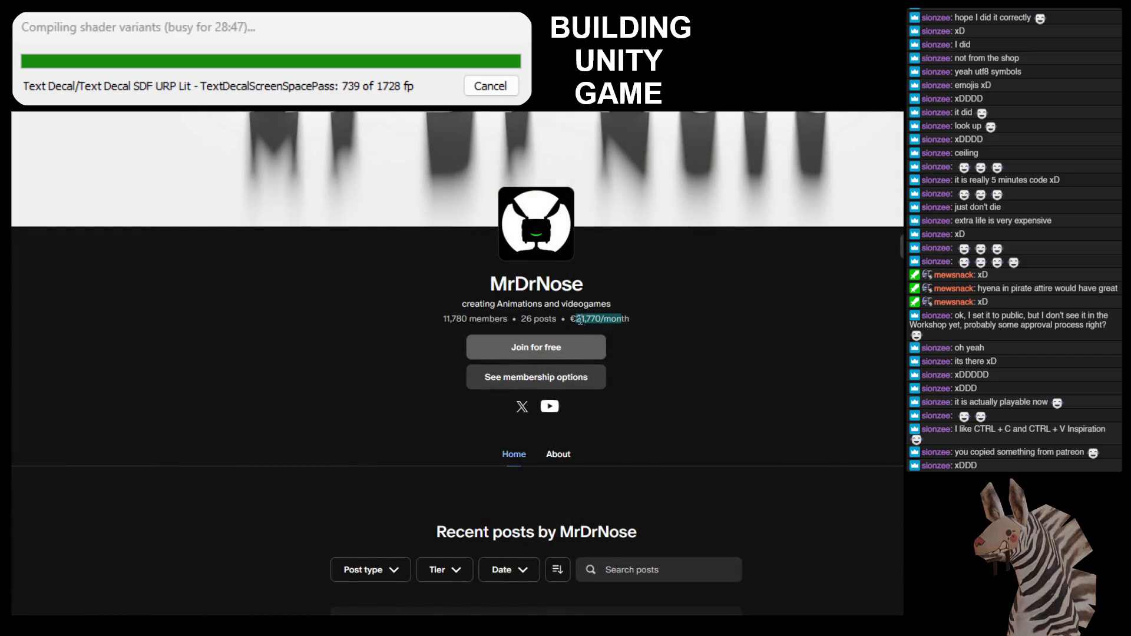
click(655, 348)
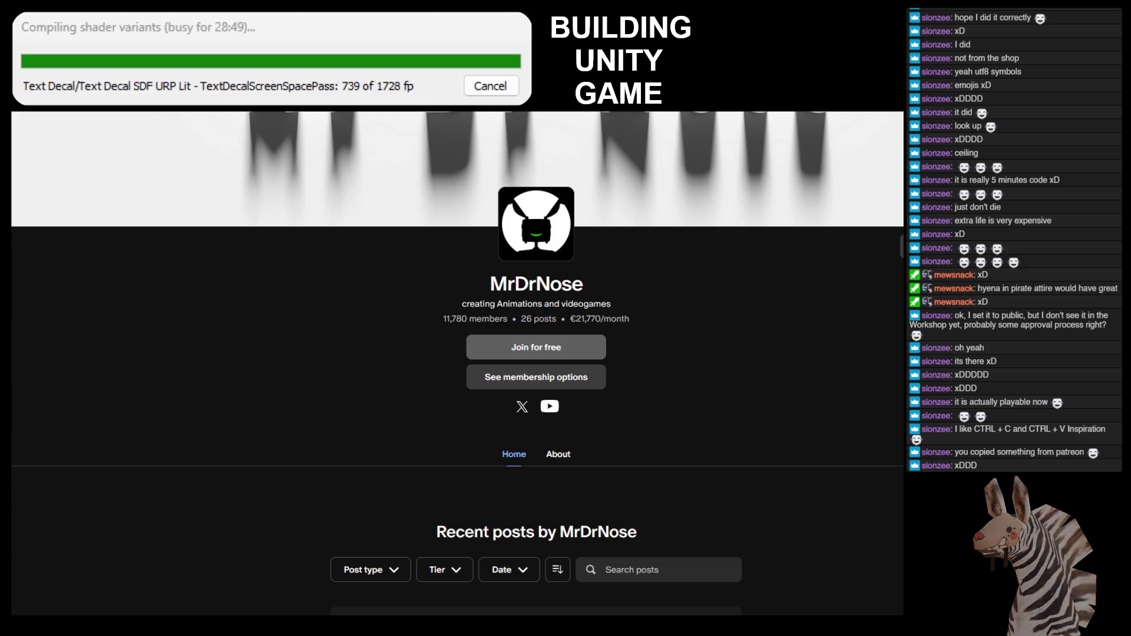
key(ctrl+w)
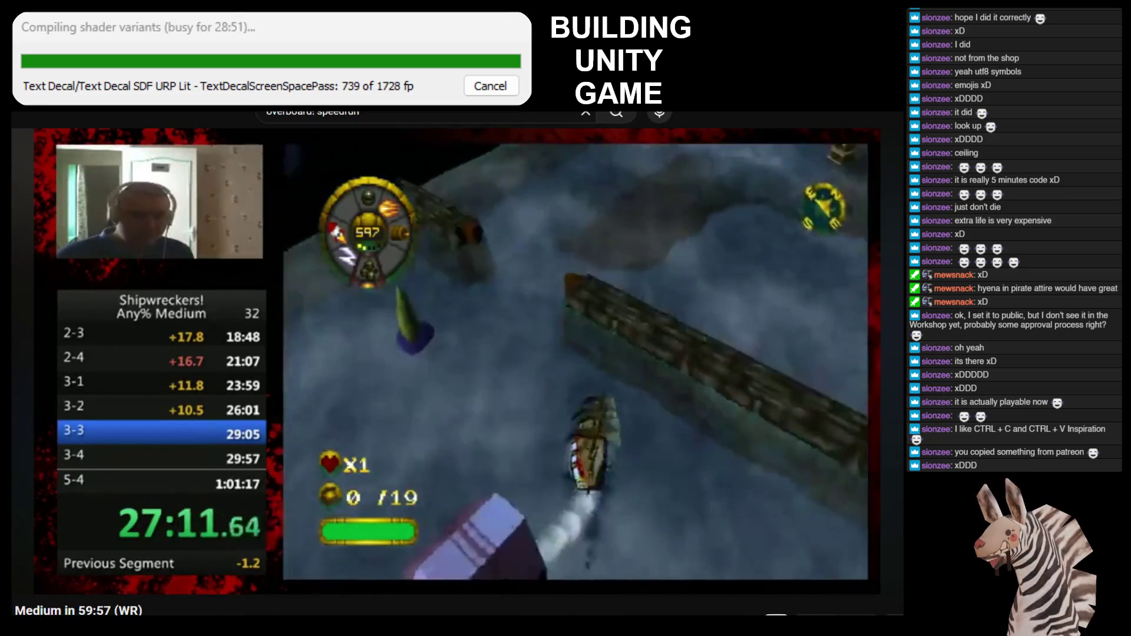